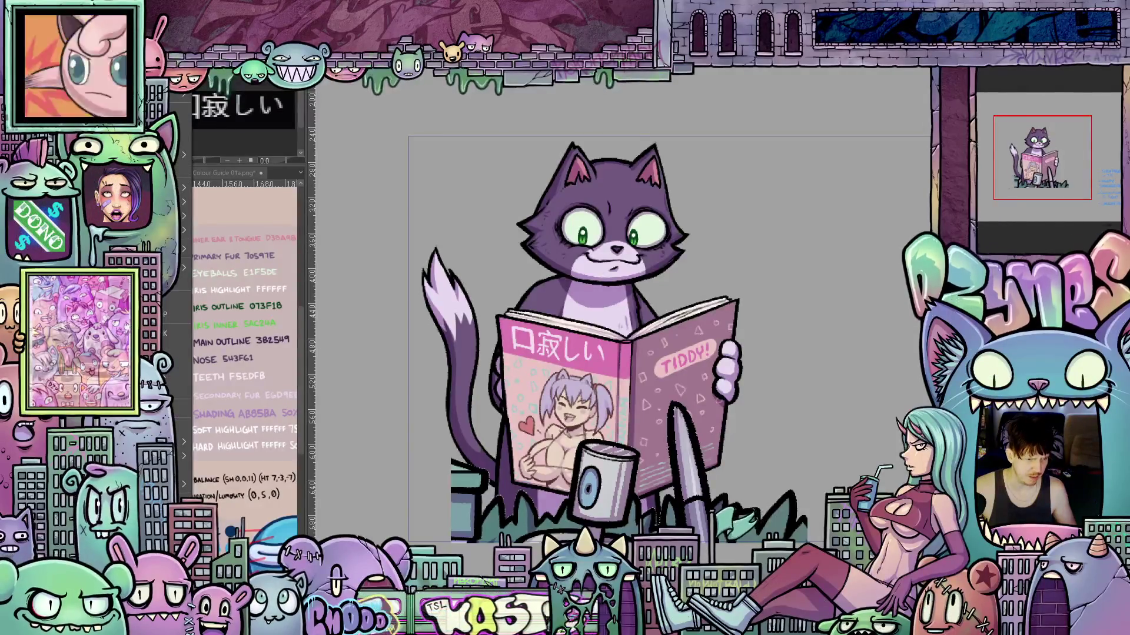
Switch to the bathroom comic page and zoom in and out over its pink fixtures and teal walls
key("ctrl+Tab")
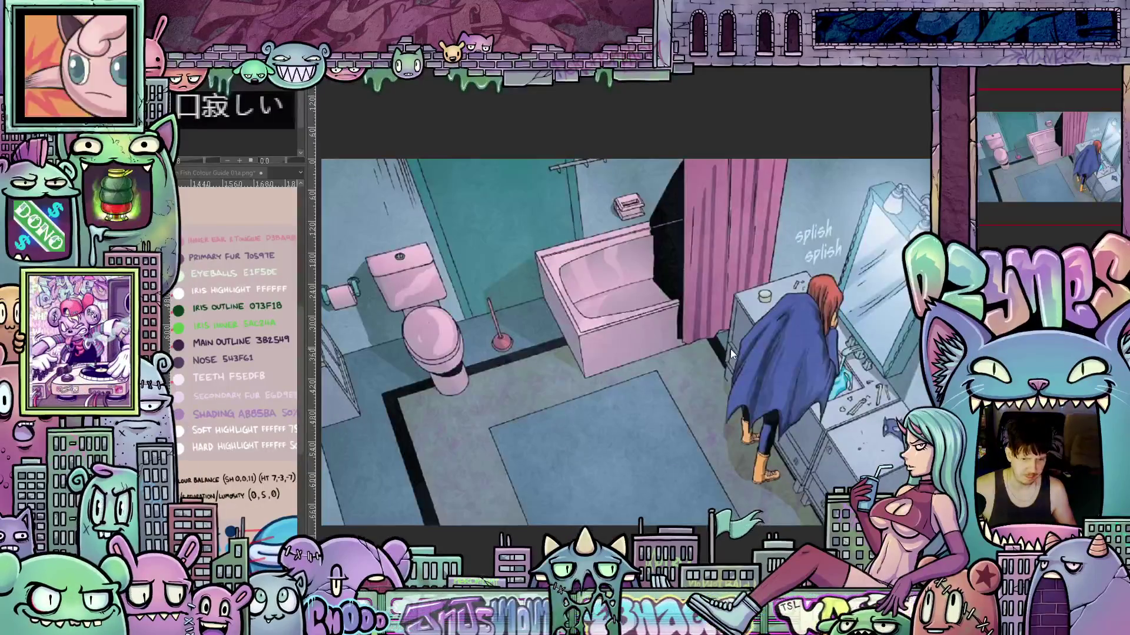
scroll(710, 350, "down", 1)
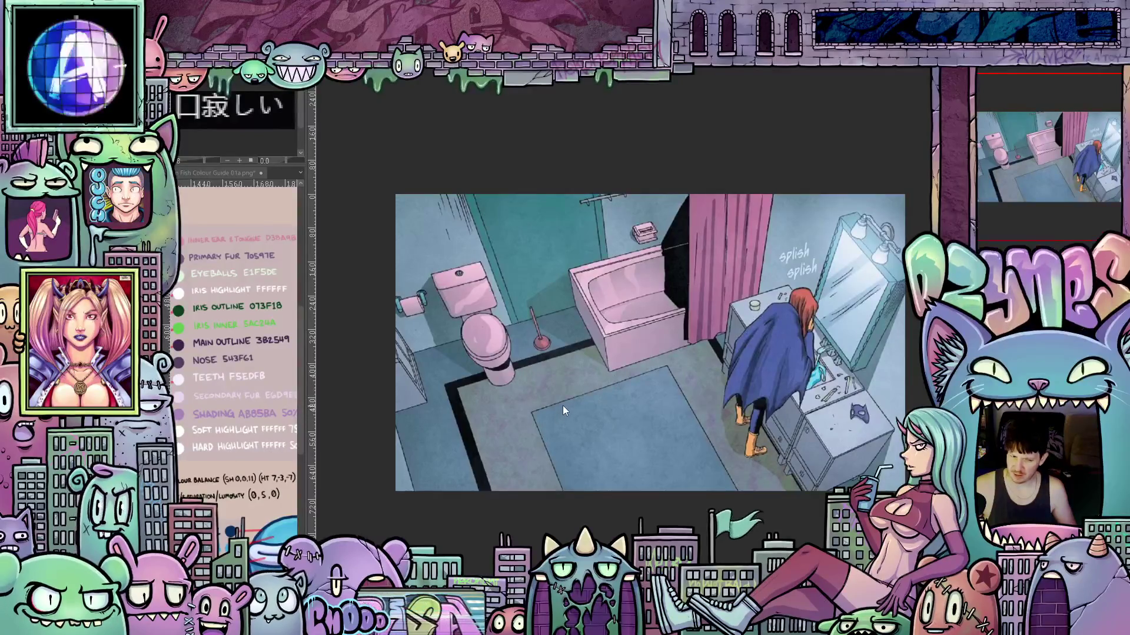
scroll(563, 405, "up", 8)
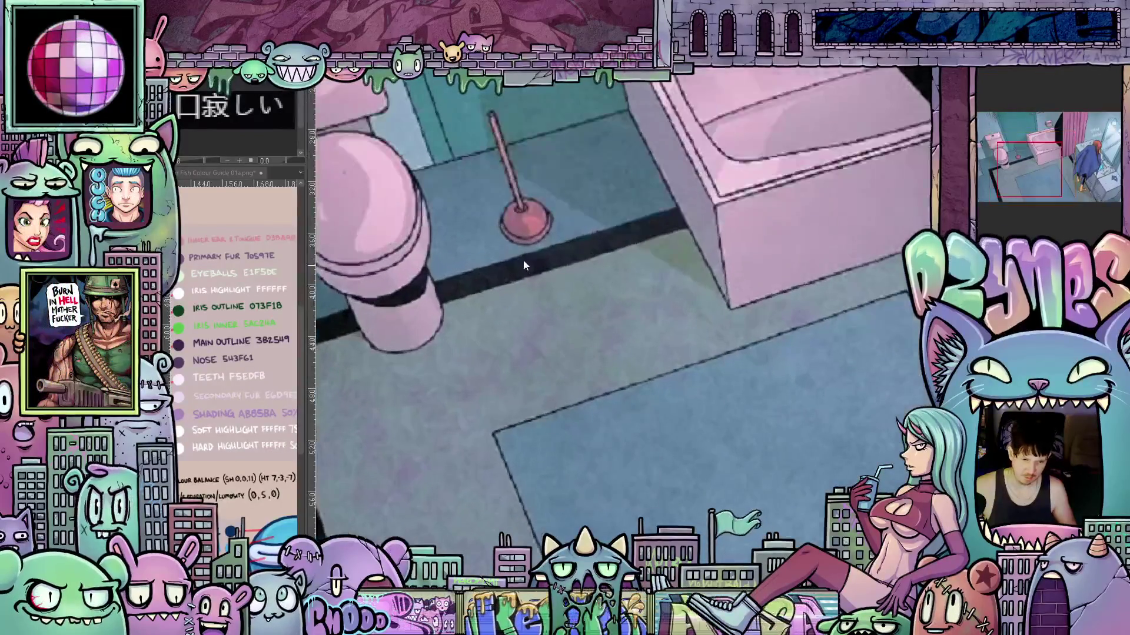
scroll(521, 262, "down", 8)
scroll(519, 255, "up", 1)
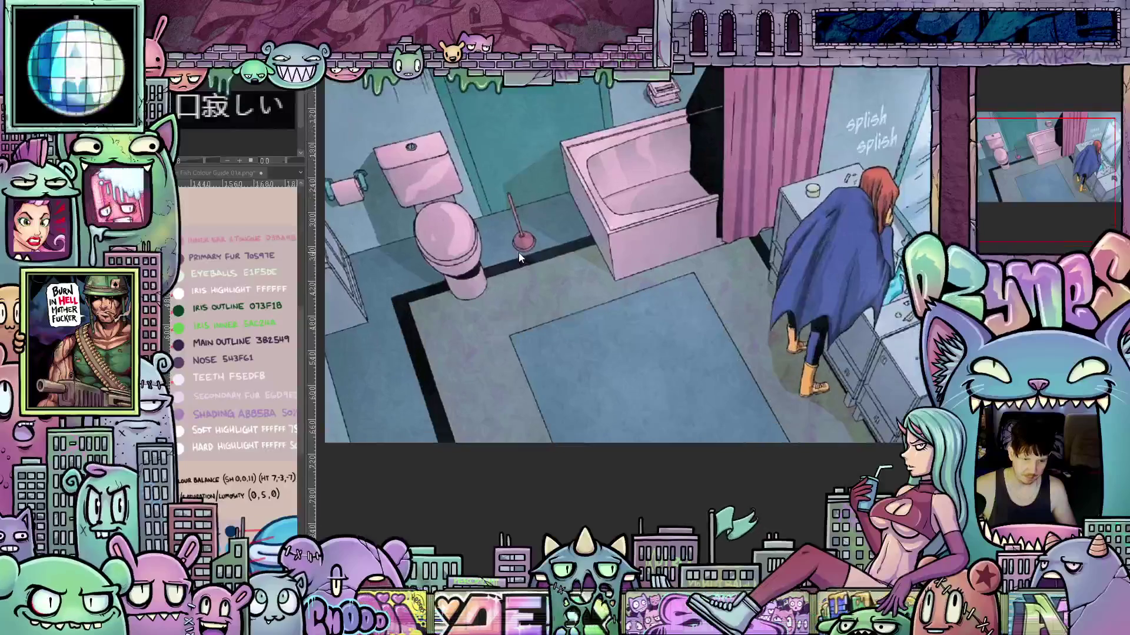
scroll(517, 252, "up", 1)
scroll(596, 370, "down", 2)
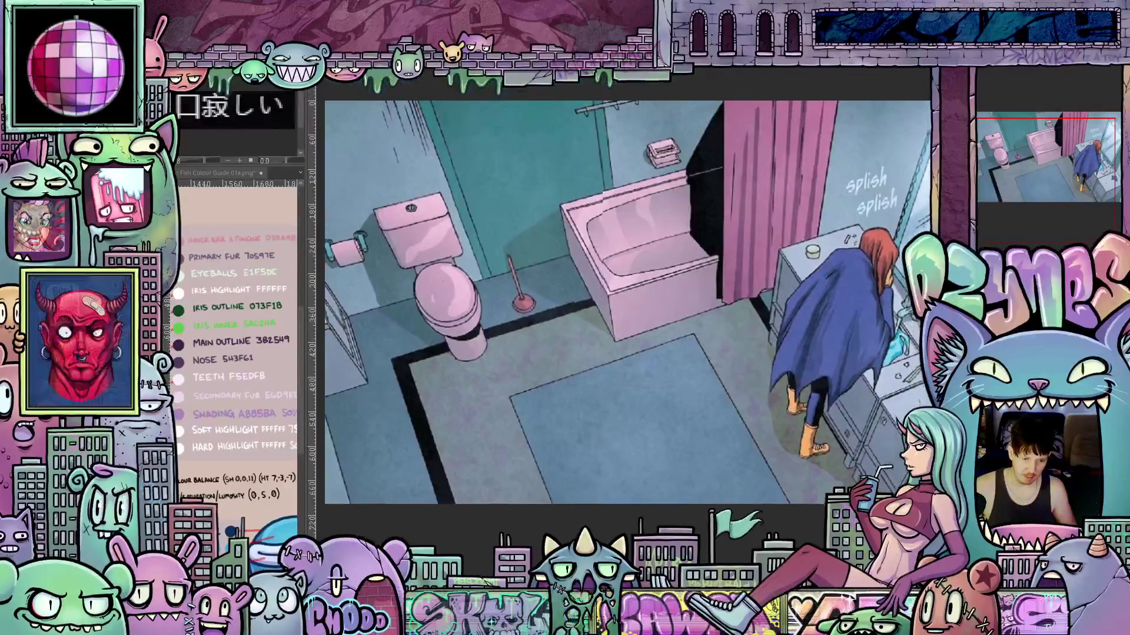
scroll(596, 369, "down", 1)
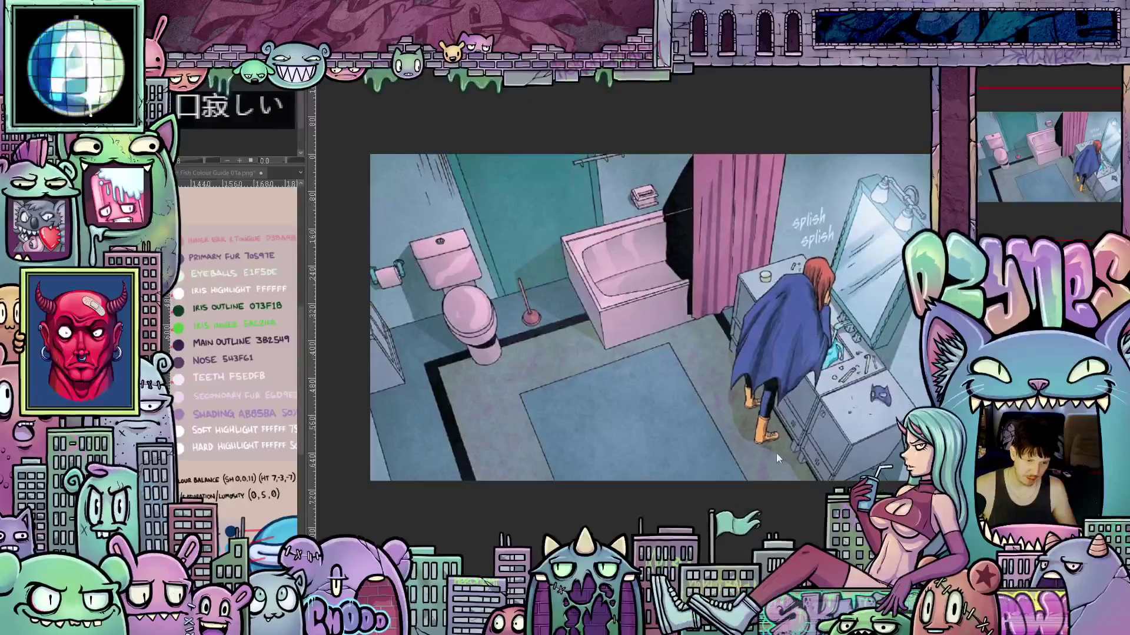
scroll(541, 459, "down", 1)
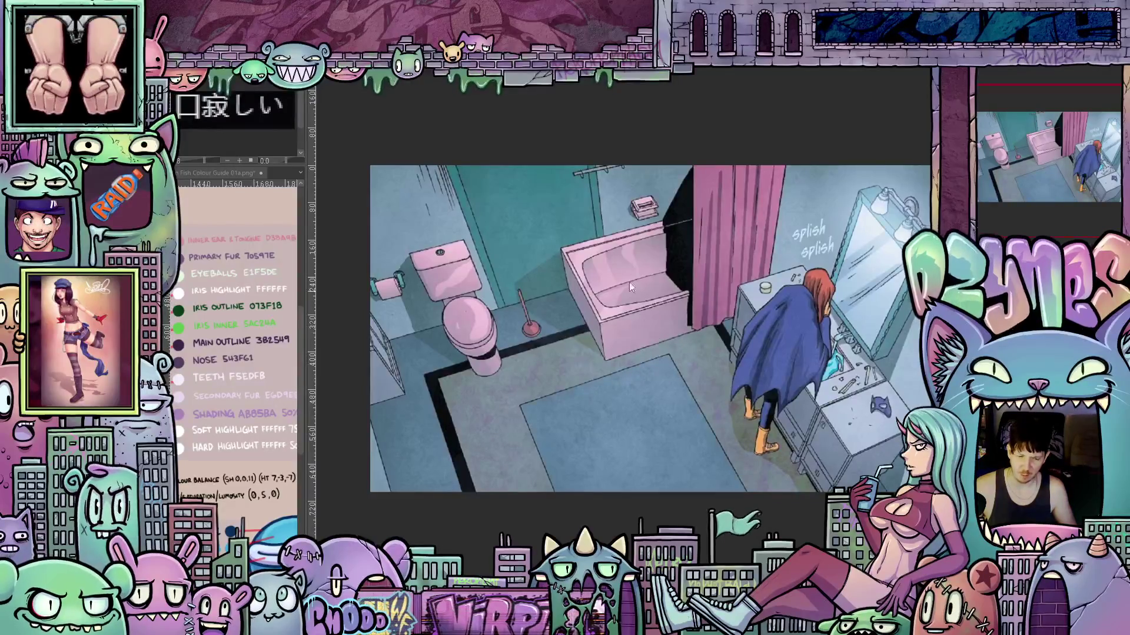
scroll(617, 252, "down", 1)
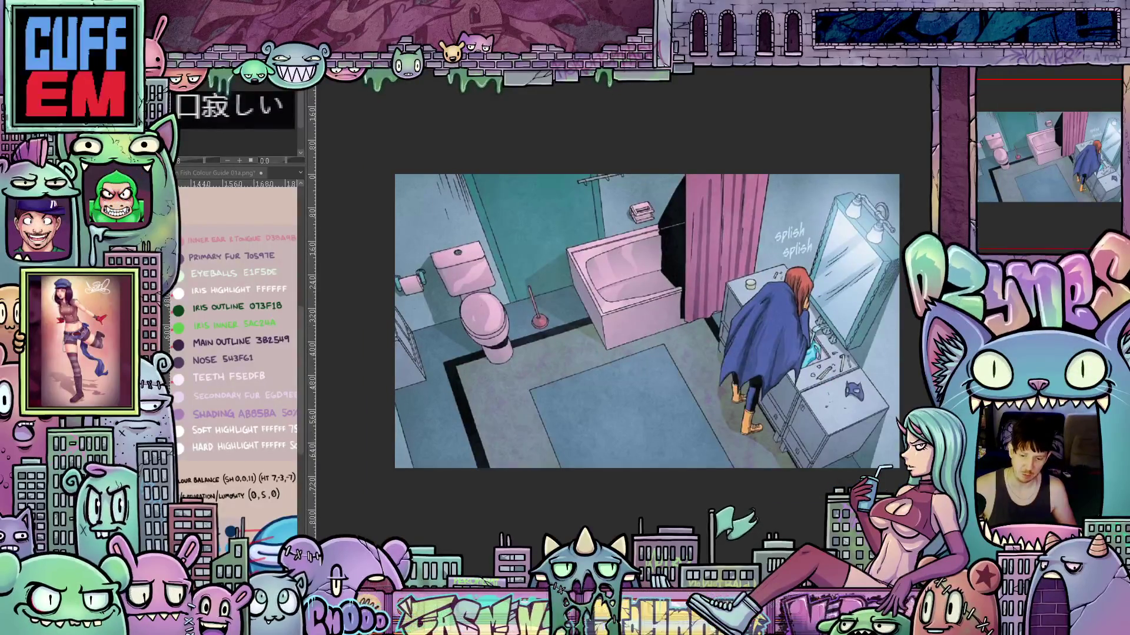
scroll(647, 330, "up", 1)
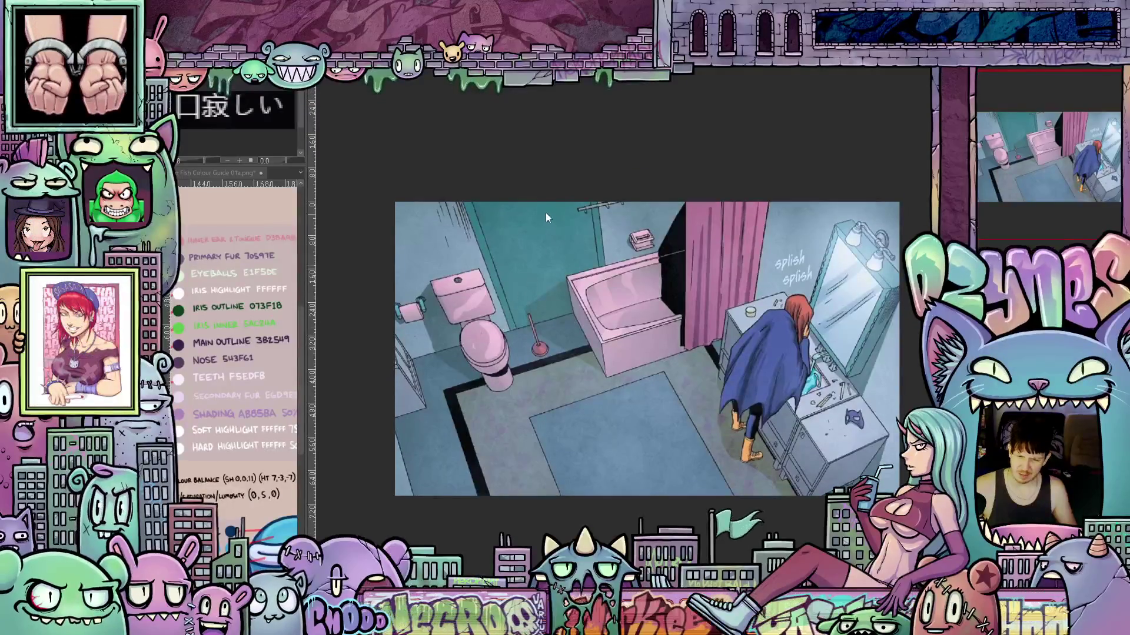
scroll(519, 184, "up", 3)
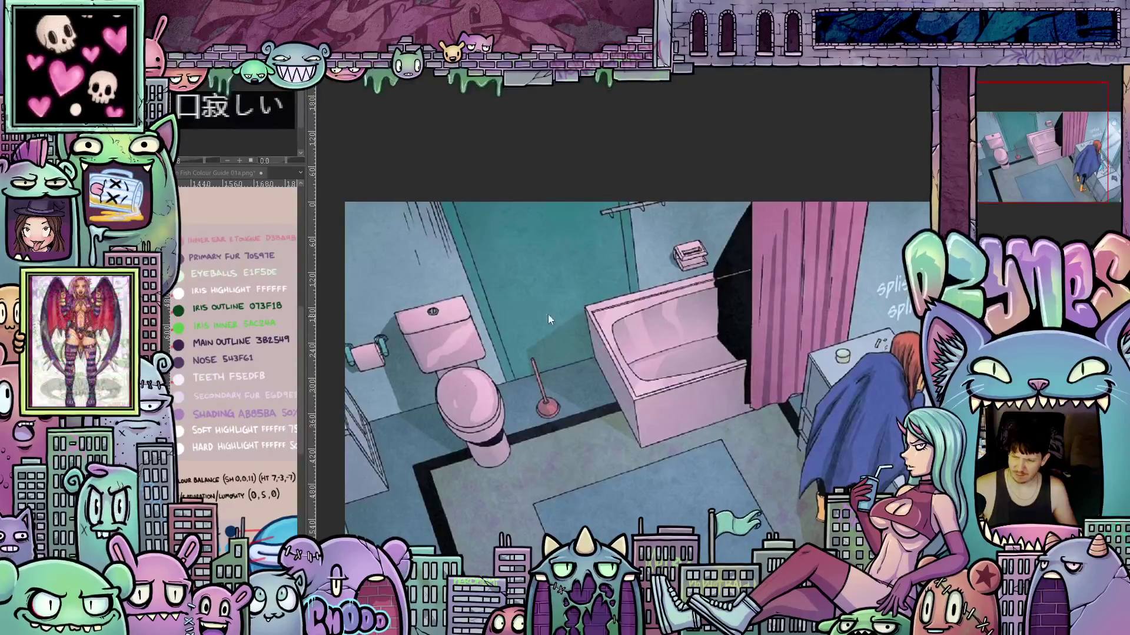
scroll(548, 311, "down", 2)
scroll(663, 332, "down", 1)
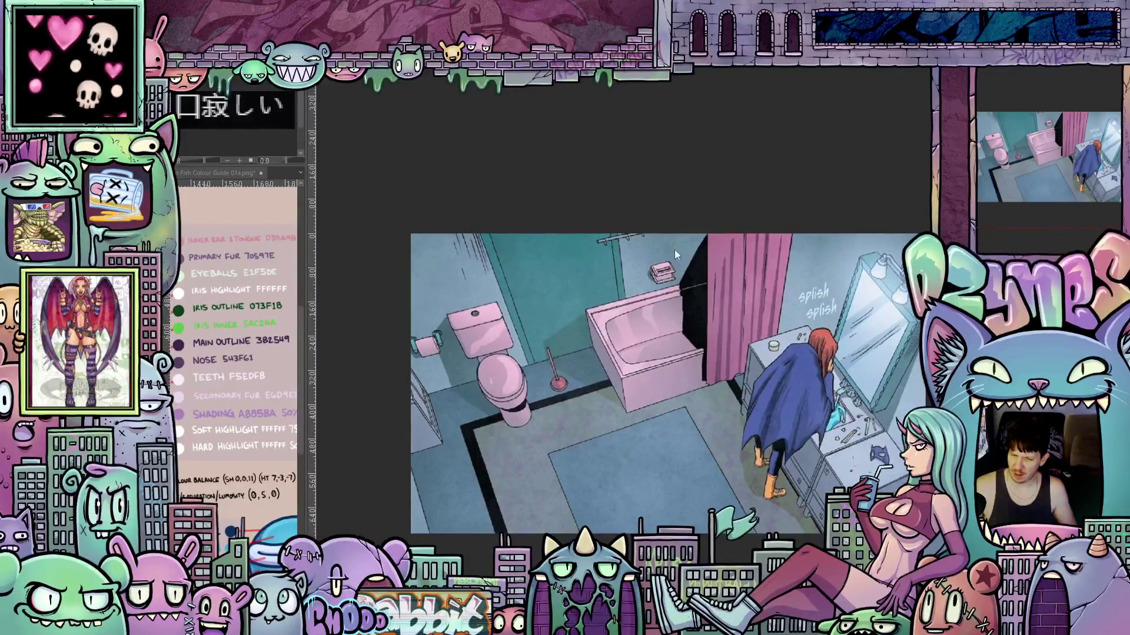
scroll(635, 195, "up", 2)
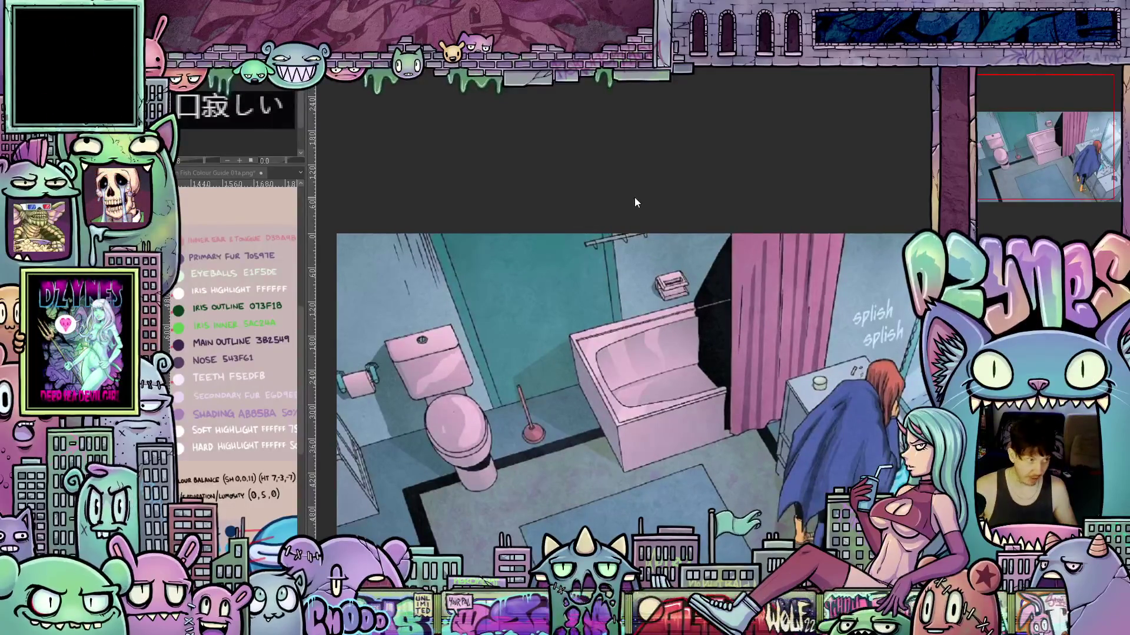
scroll(618, 240, "up", 1)
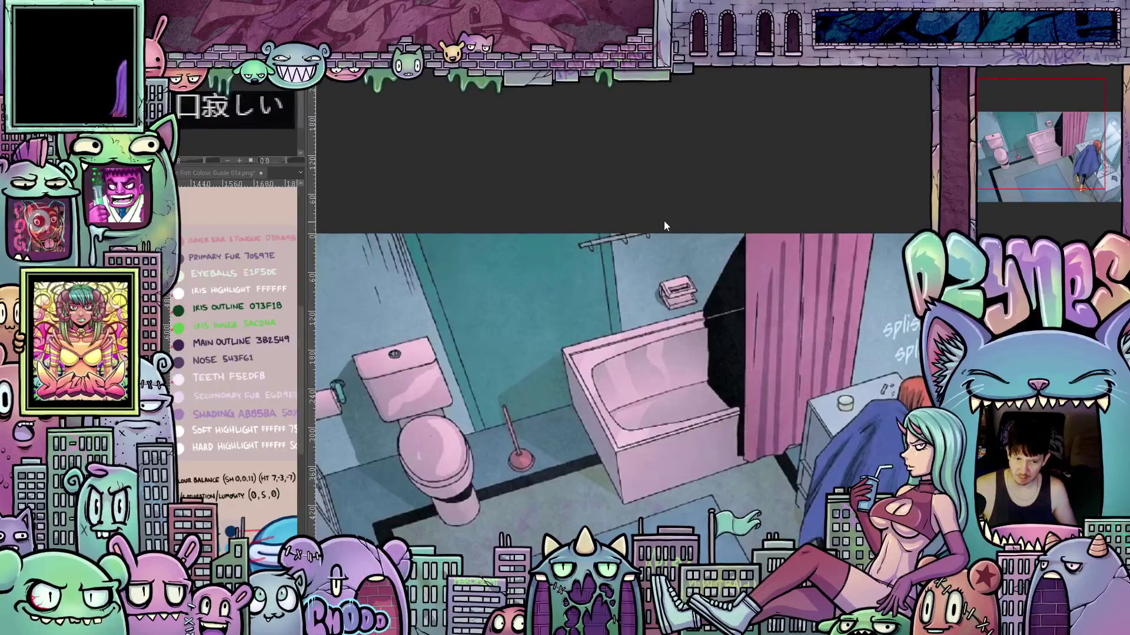
scroll(595, 233, "up", 2)
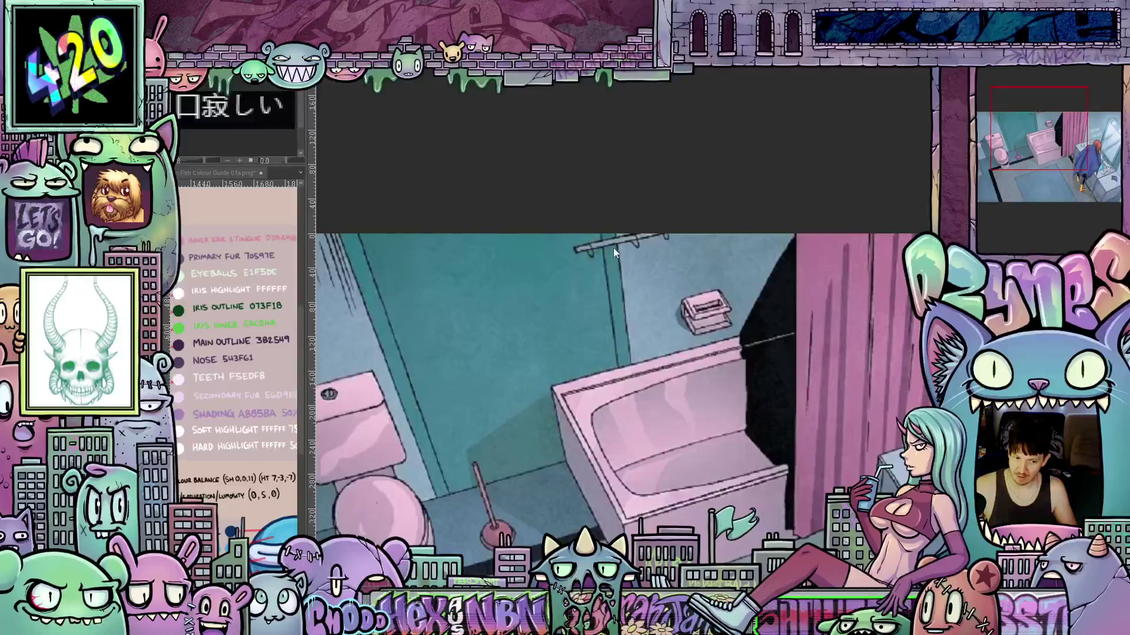
scroll(596, 231, "down", 2)
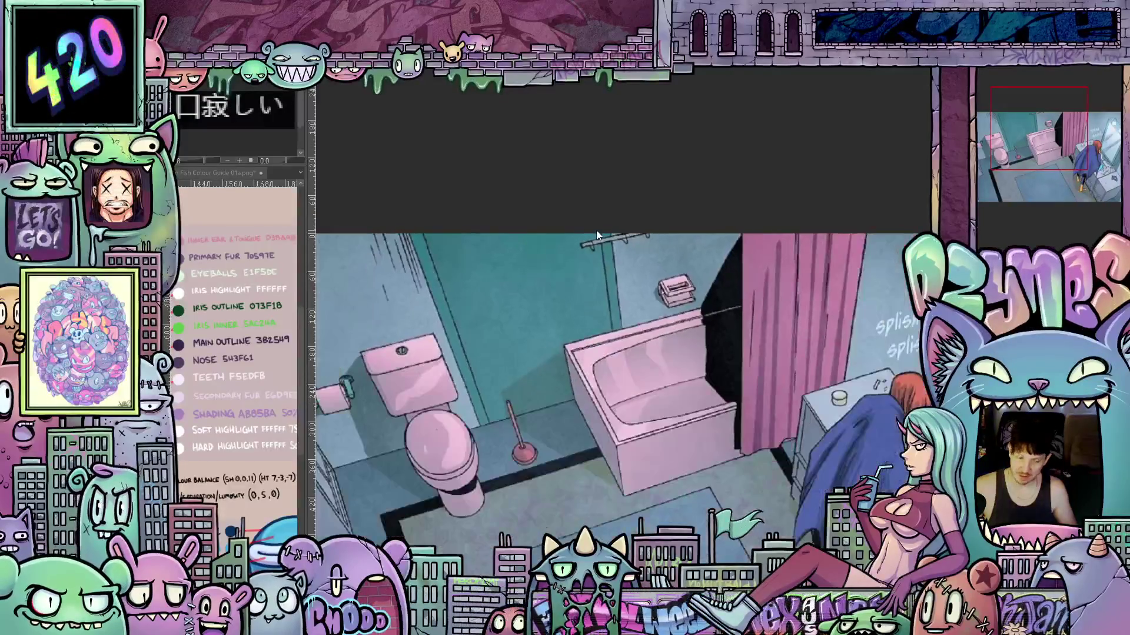
scroll(596, 231, "up", 2)
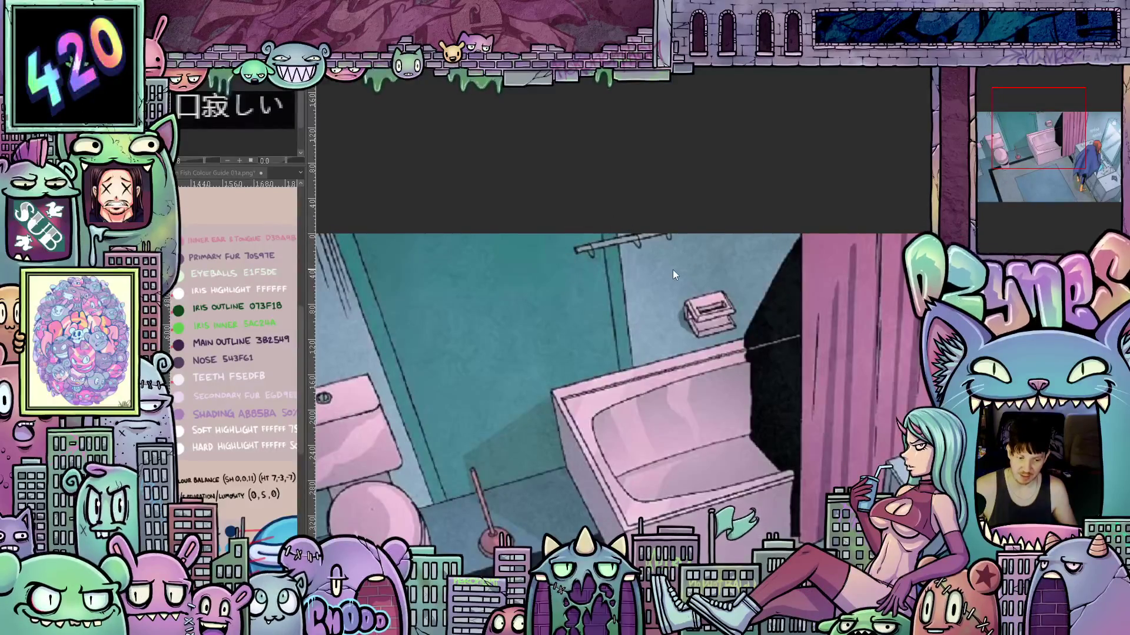
scroll(673, 274, "down", 1)
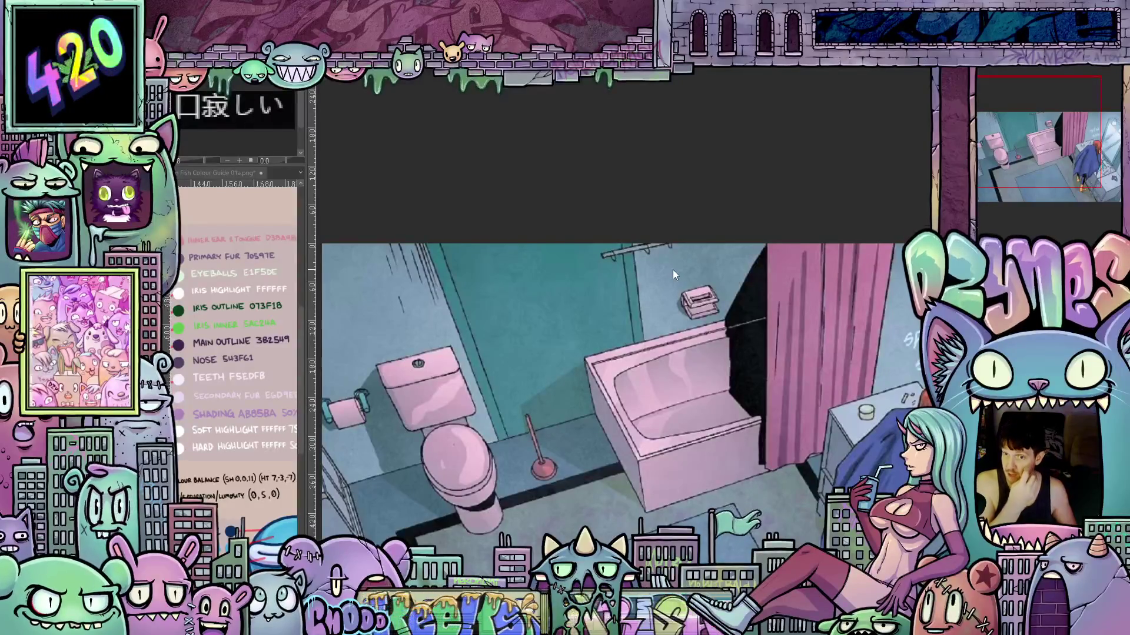
scroll(672, 270, "down", 1)
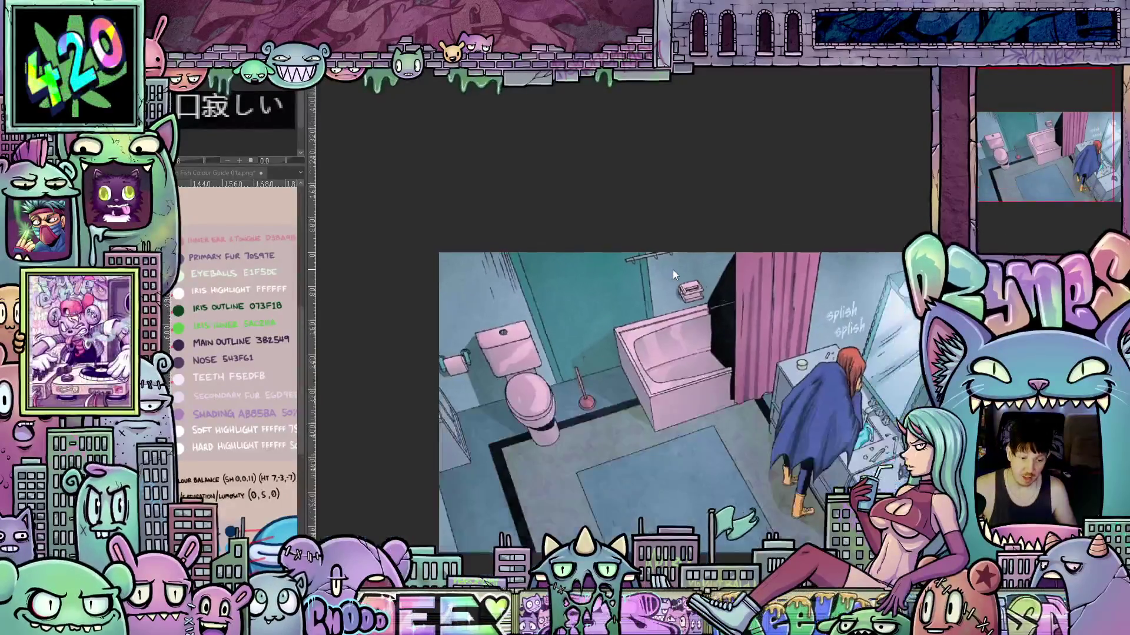
scroll(612, 301, "up", 1)
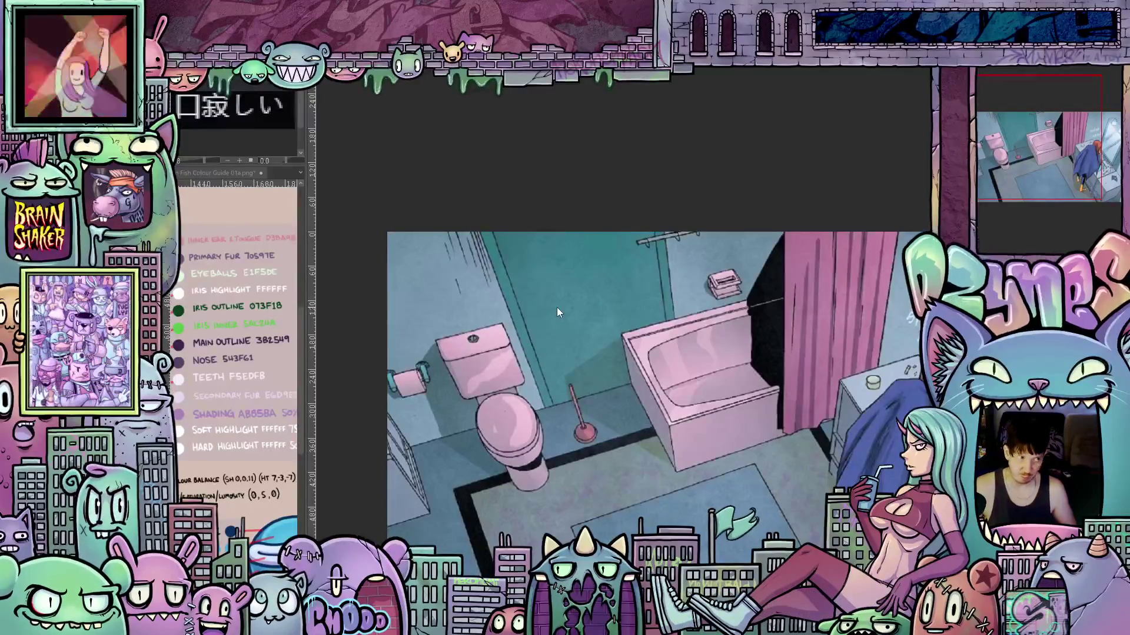
scroll(700, 402, "down", 1)
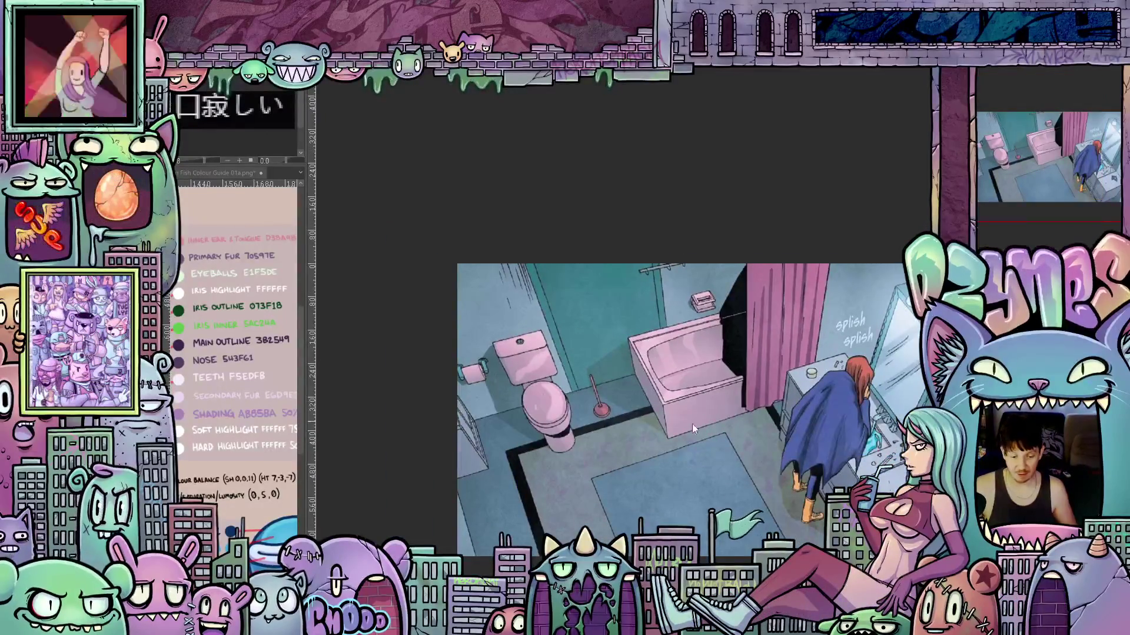
scroll(692, 424, "down", 2)
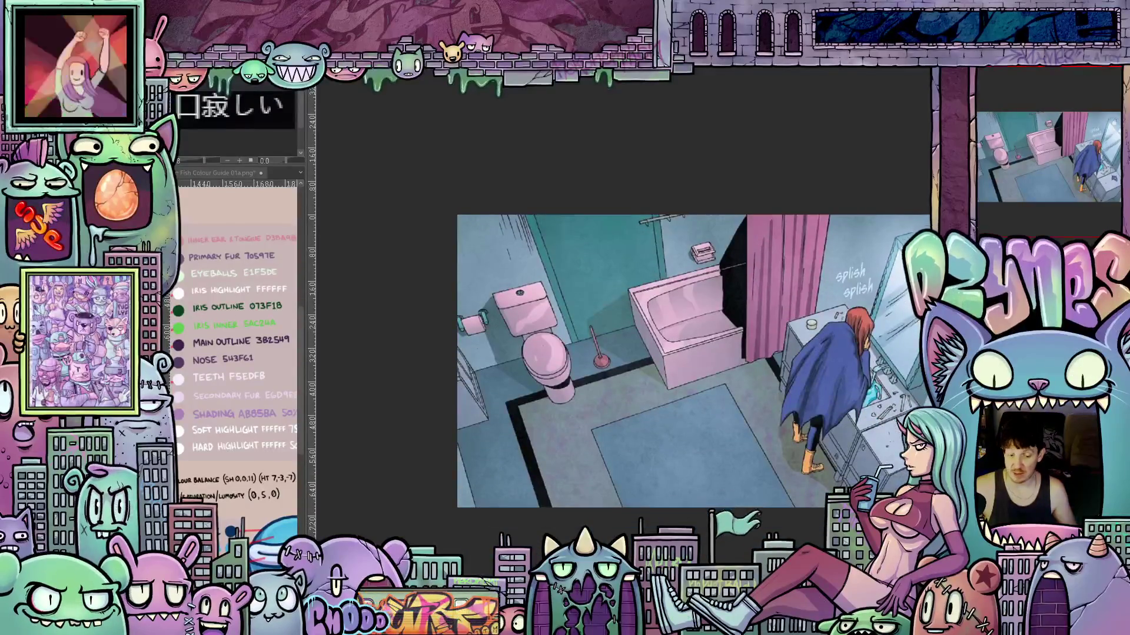
scroll(660, 361, "right", 2)
scroll(633, 369, "up", 5)
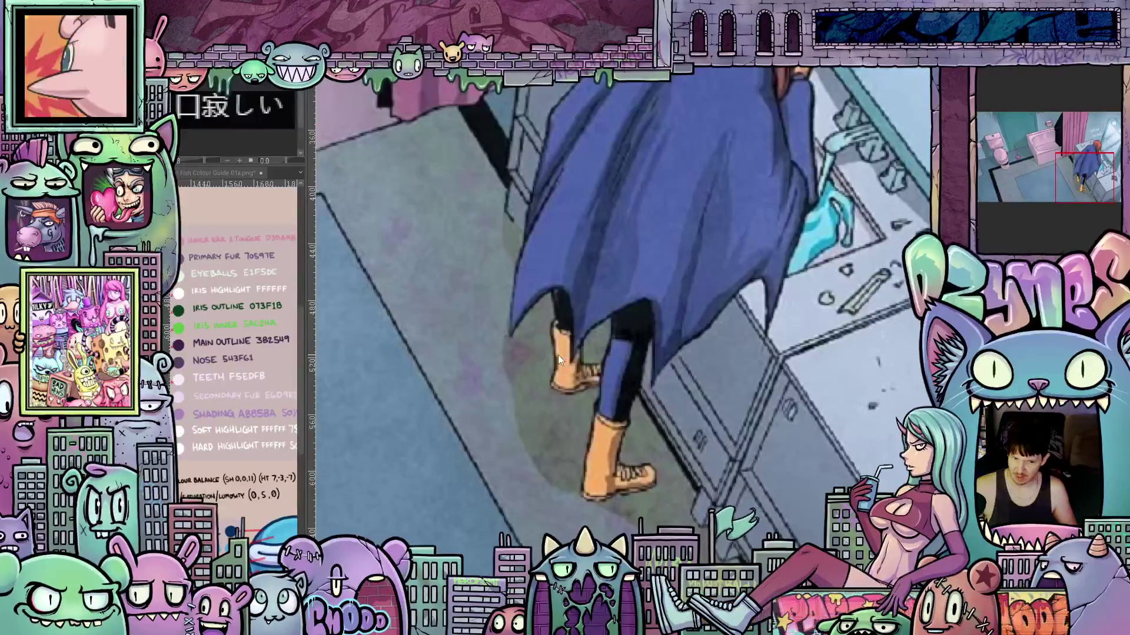
scroll(558, 355, "down", 3)
scroll(845, 329, "down", 2)
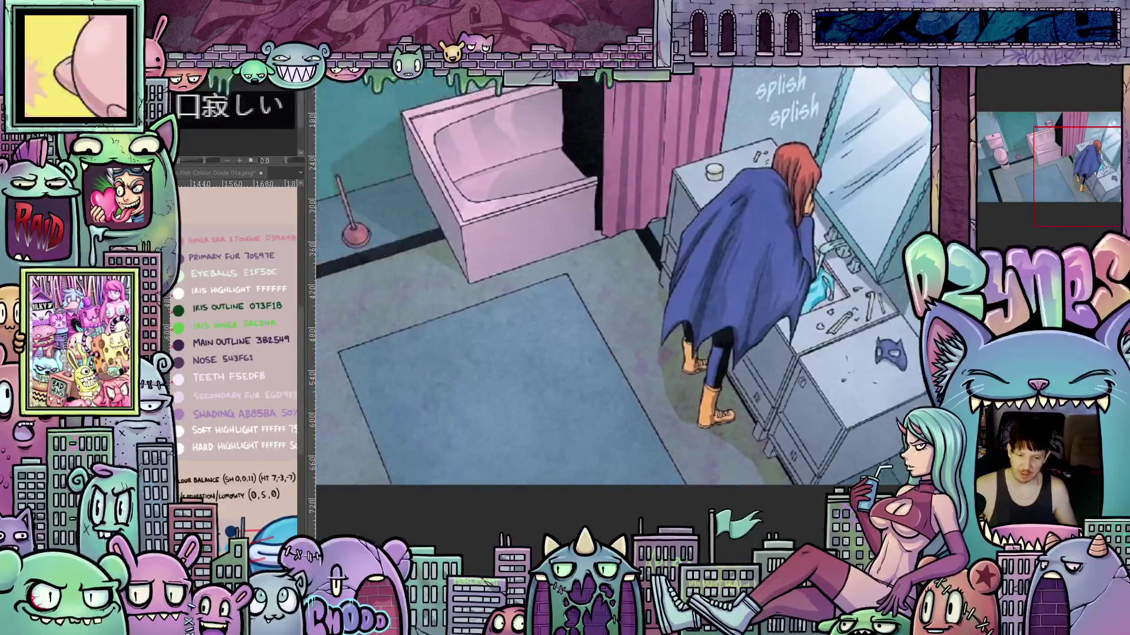
scroll(845, 329, "down", 2)
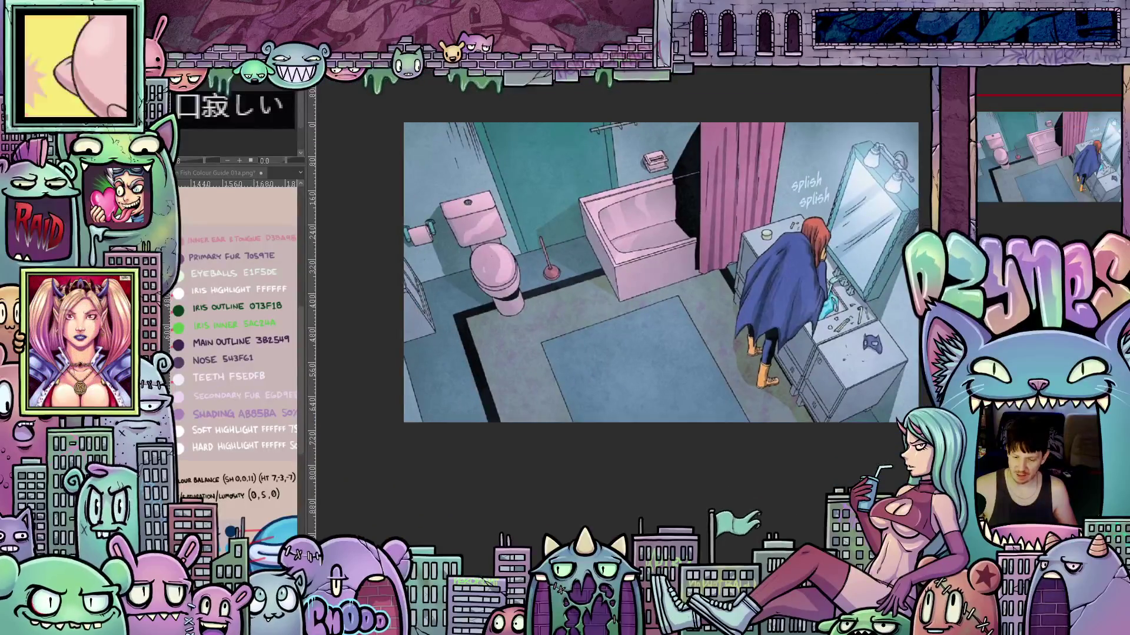
scroll(918, 329, "up", 3)
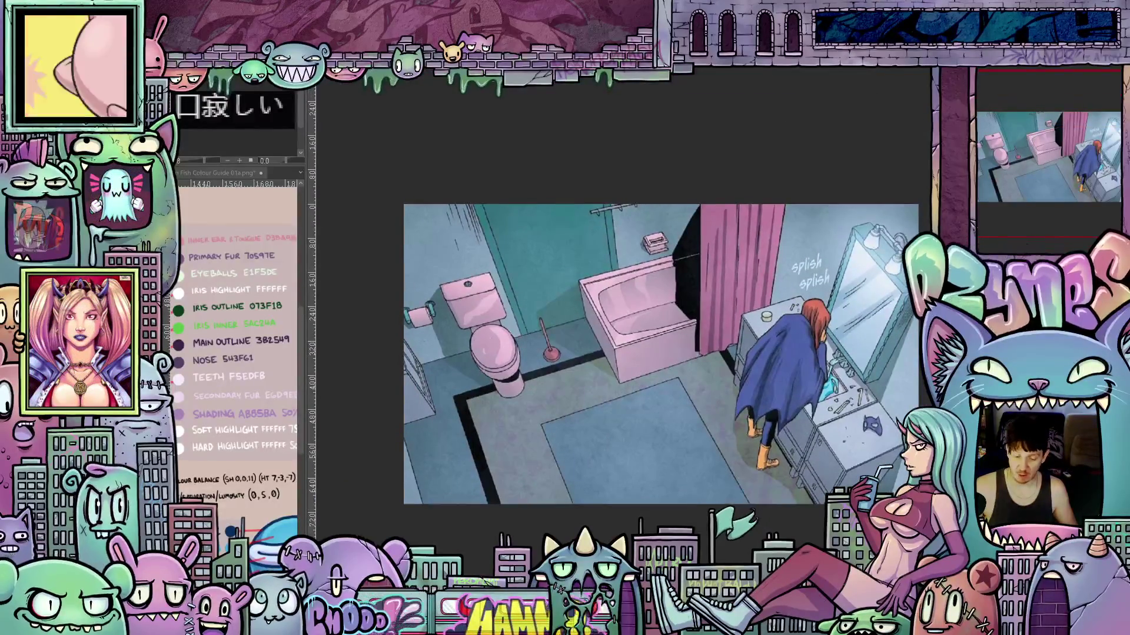
scroll(647, 353, "right", 1)
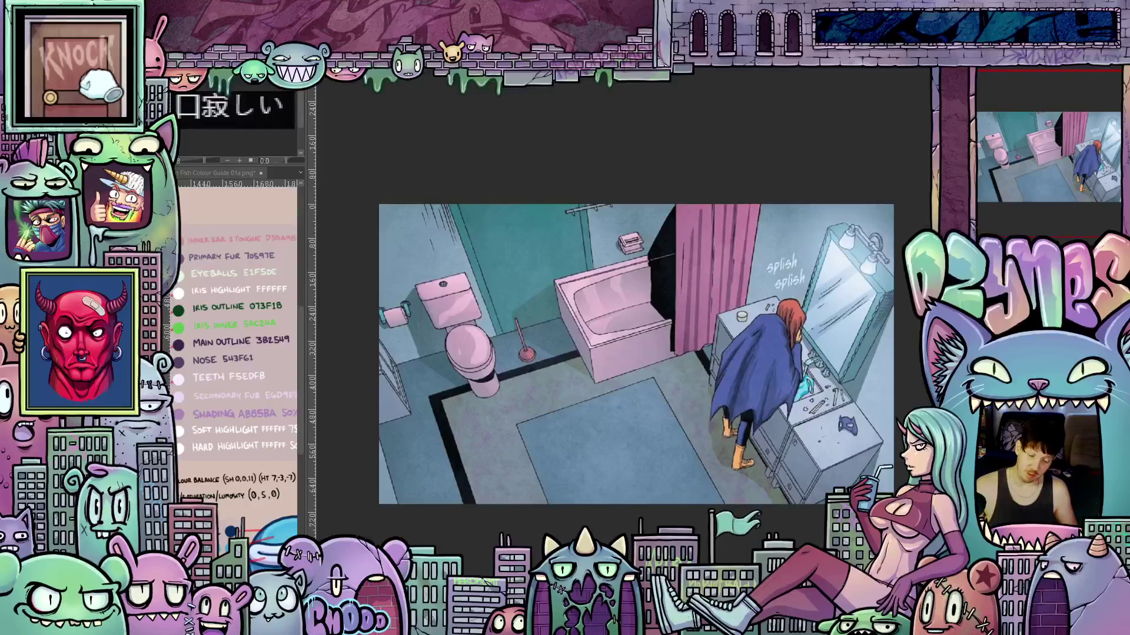
Nudge the bathroom panel view, then bring up the full comic page with its three mirror panels
left_click_drag(629, 494, 640, 493)
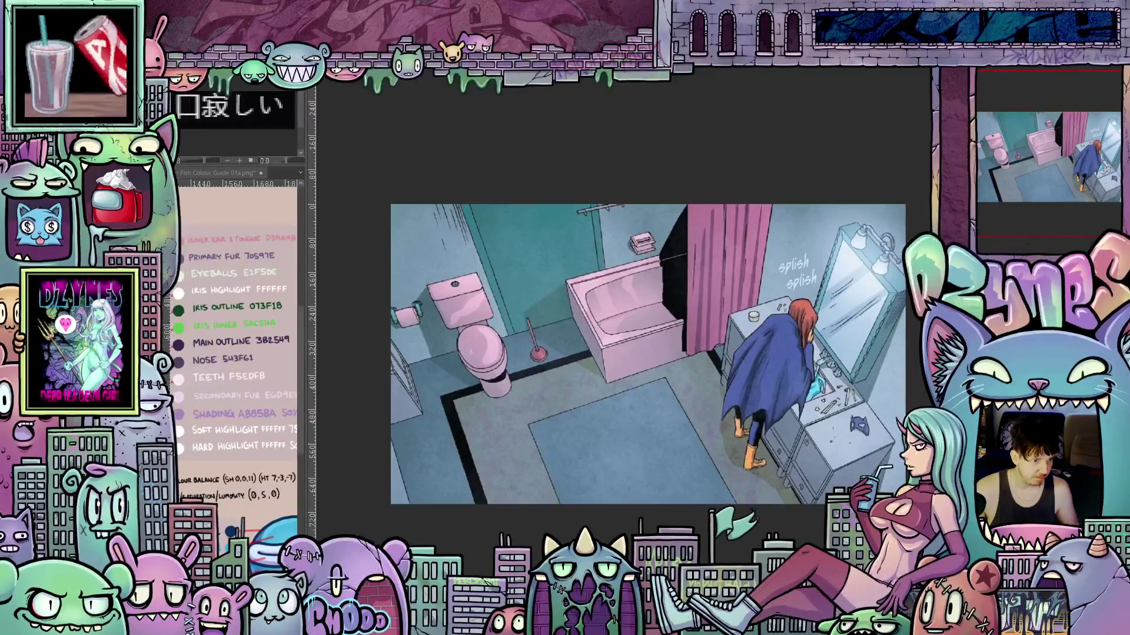
key("ctrl+z")
scroll(494, 179, "up", 2)
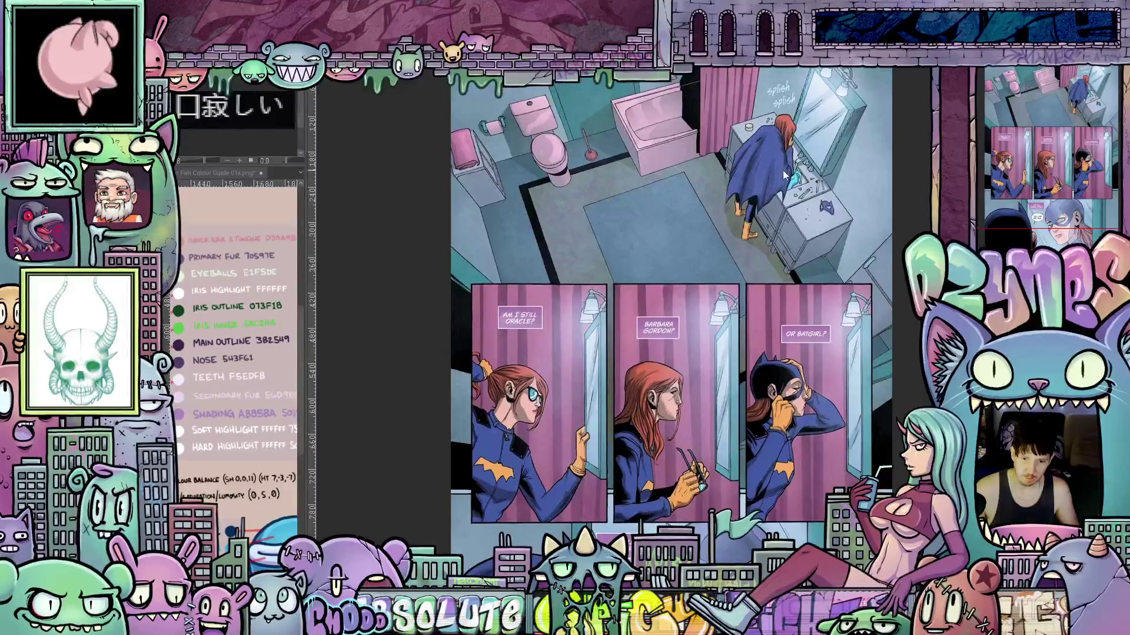
scroll(755, 171, "down", 3)
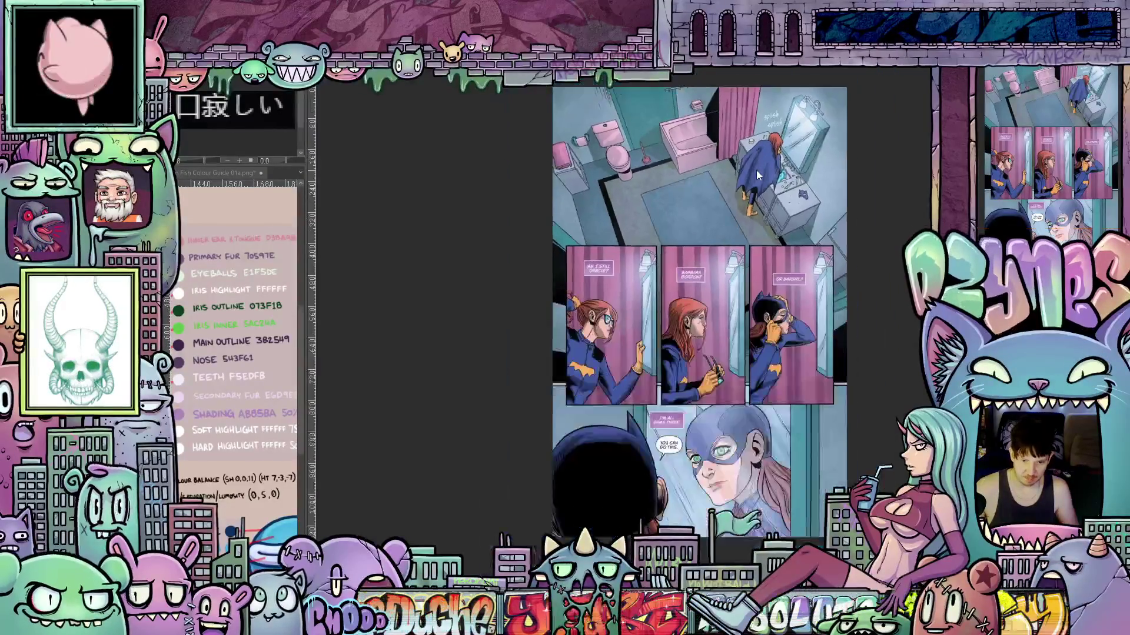
scroll(701, 213, "up", 2)
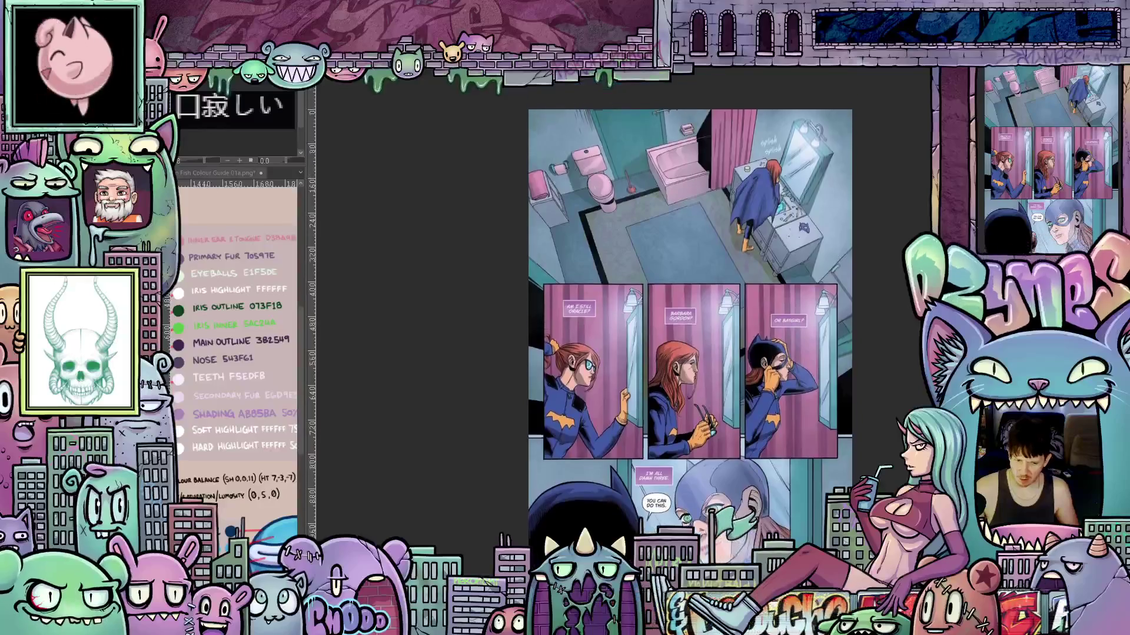
scroll(697, 213, "up", 2)
scroll(619, 229, "up", 2)
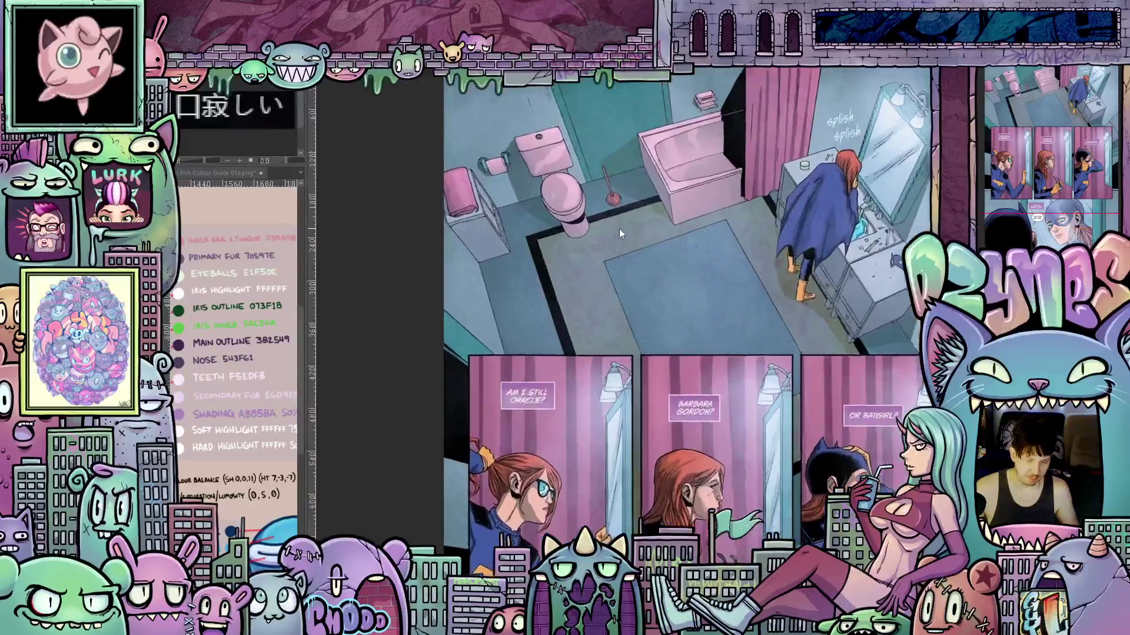
scroll(663, 242, "down", 1)
scroll(706, 213, "up", 1)
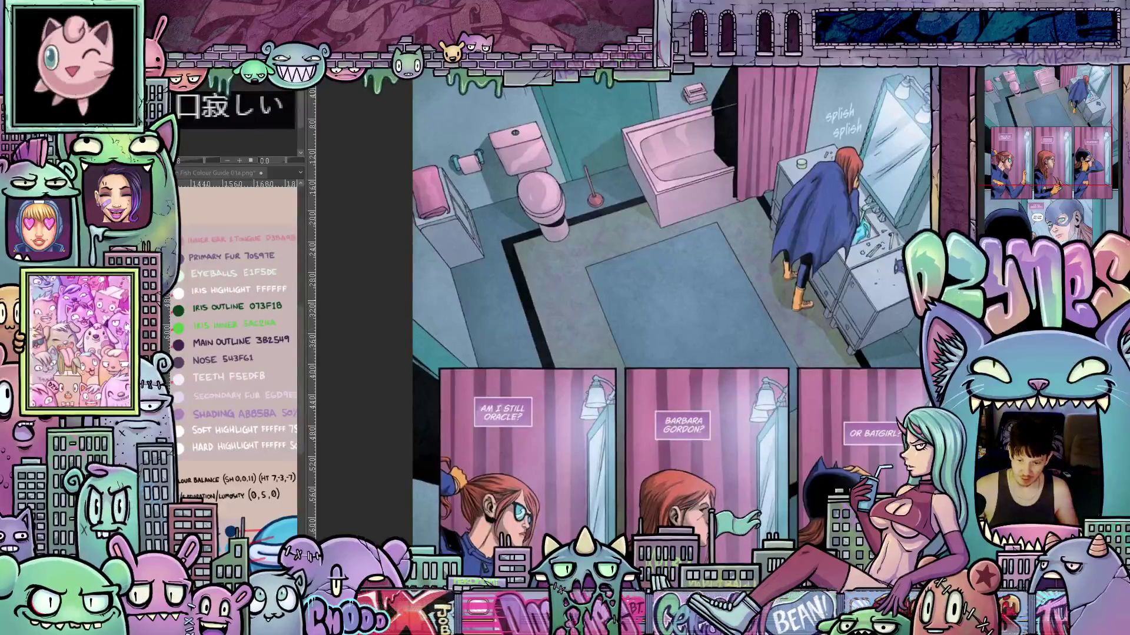
scroll(671, 300, "up", 3)
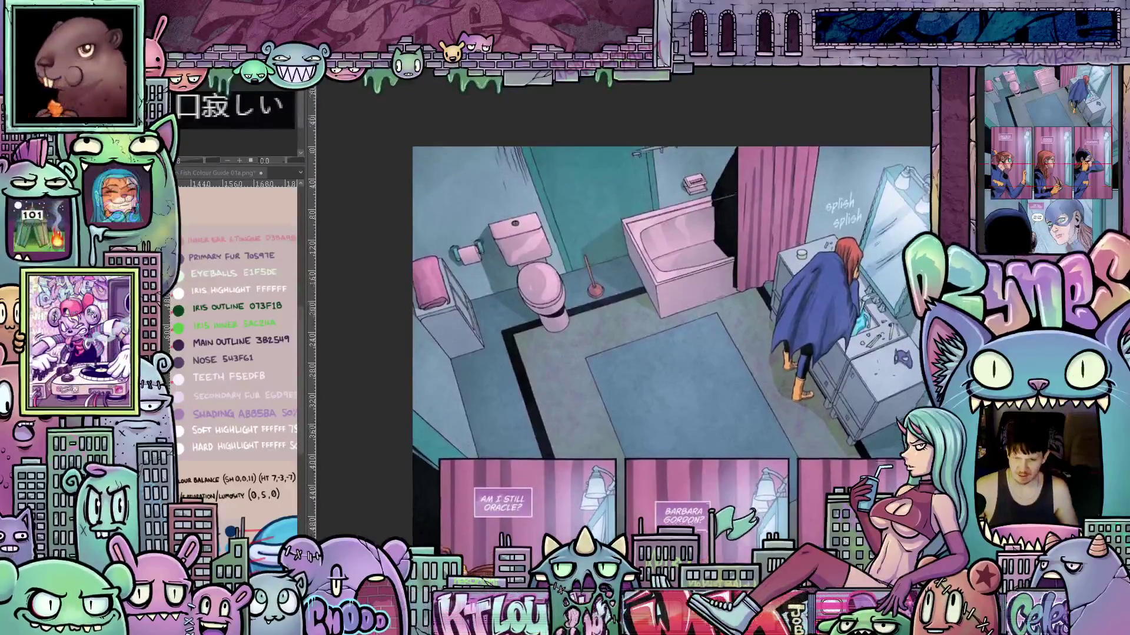
scroll(671, 300, "down", 1)
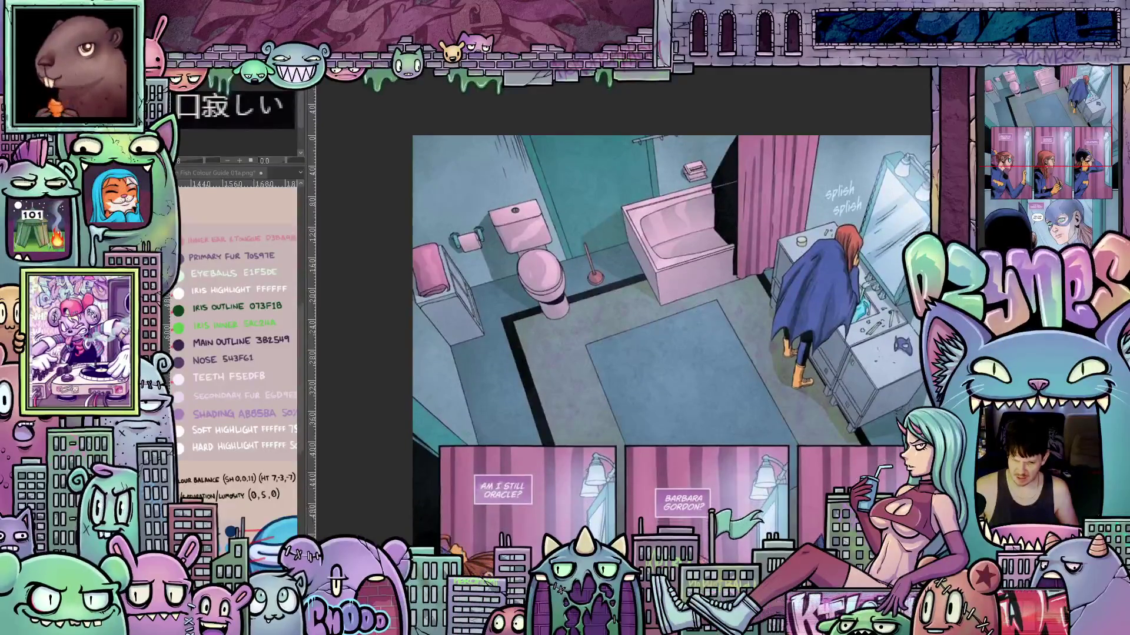
scroll(744, 257, "down", 1)
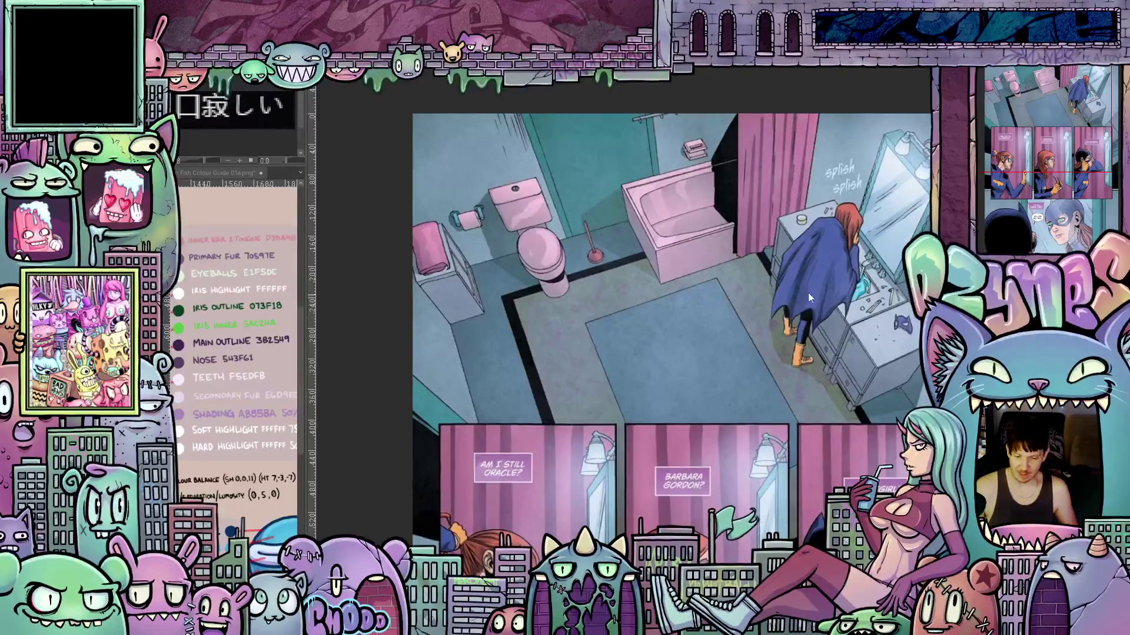
scroll(524, 361, "up", 1)
scroll(524, 360, "down", 2)
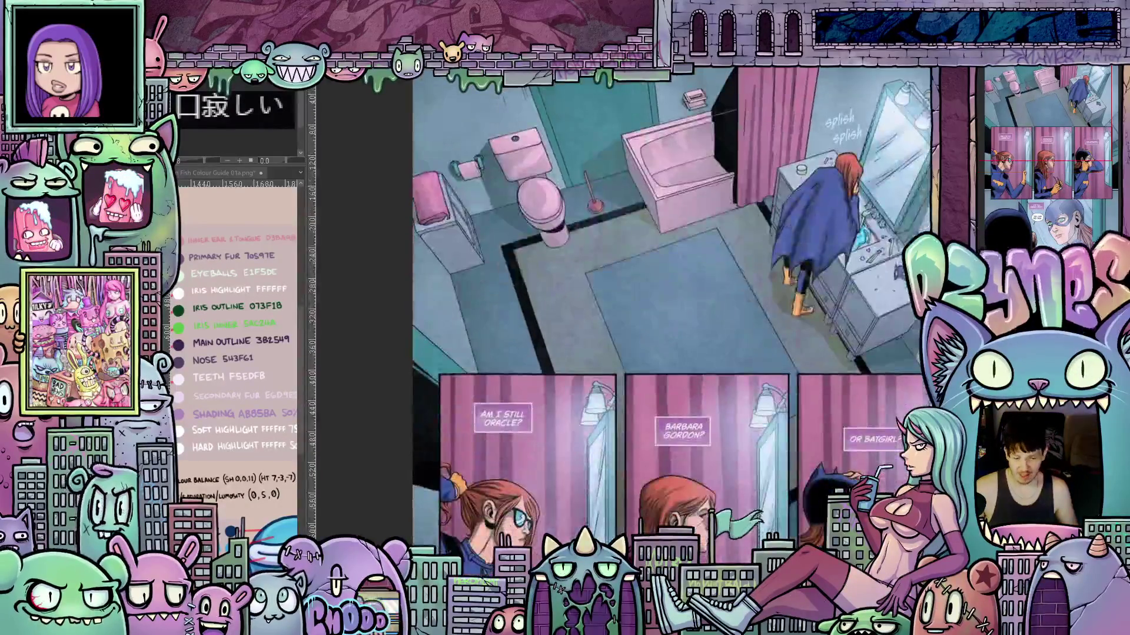
scroll(576, 258, "up", 2)
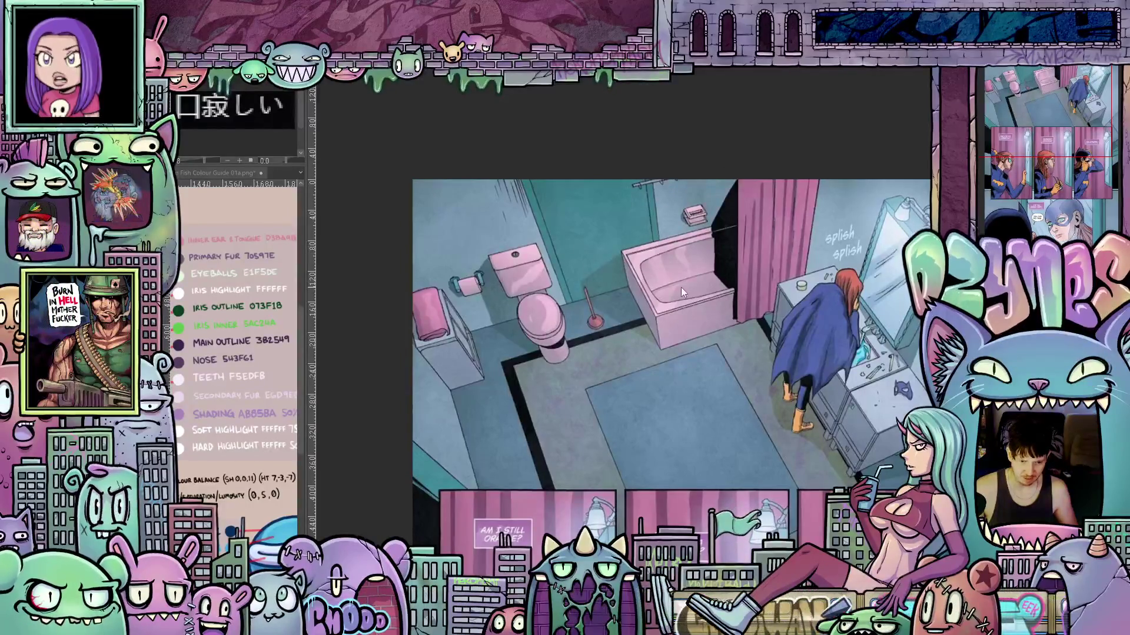
scroll(724, 358, "down", 2)
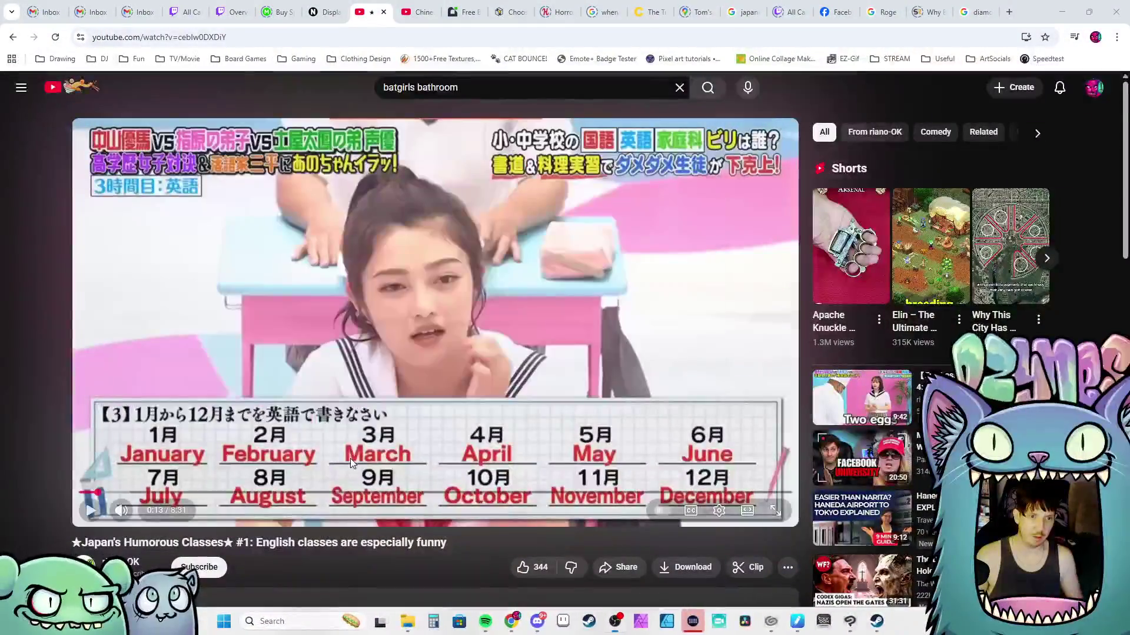
Resume the English-classes video in full screen and rewind it to the classroom question shot
double_click(352, 355)
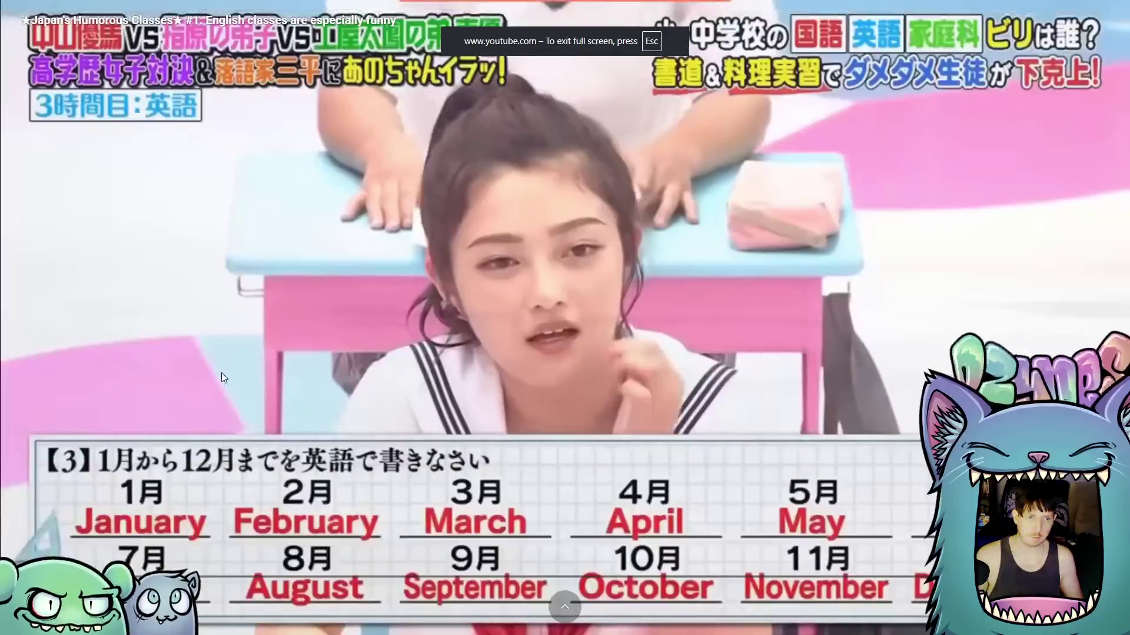
key("space")
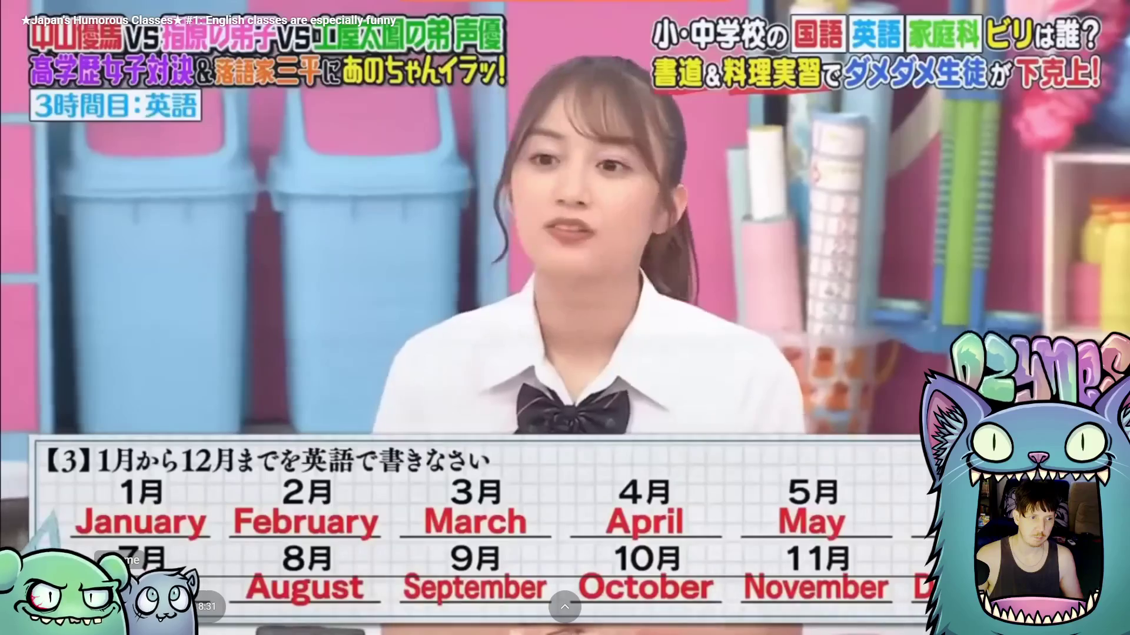
left_click_drag(136, 582, 97, 580)
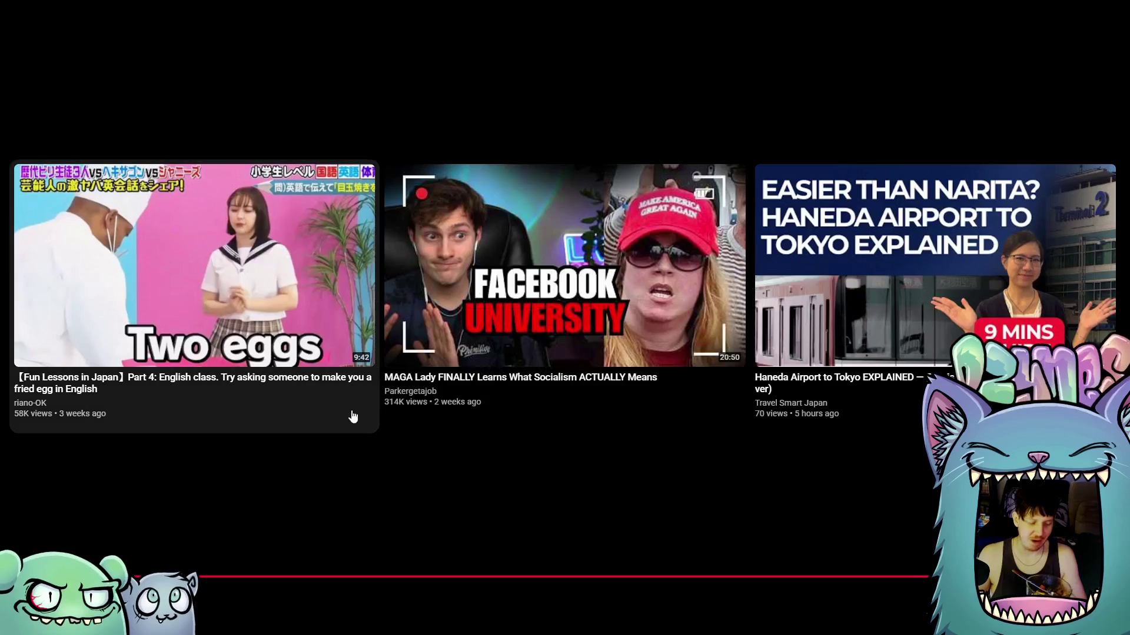
Play the 'Fun Lessons in Japan Part 4' video from the end-screen suggestions
left_click(166, 275)
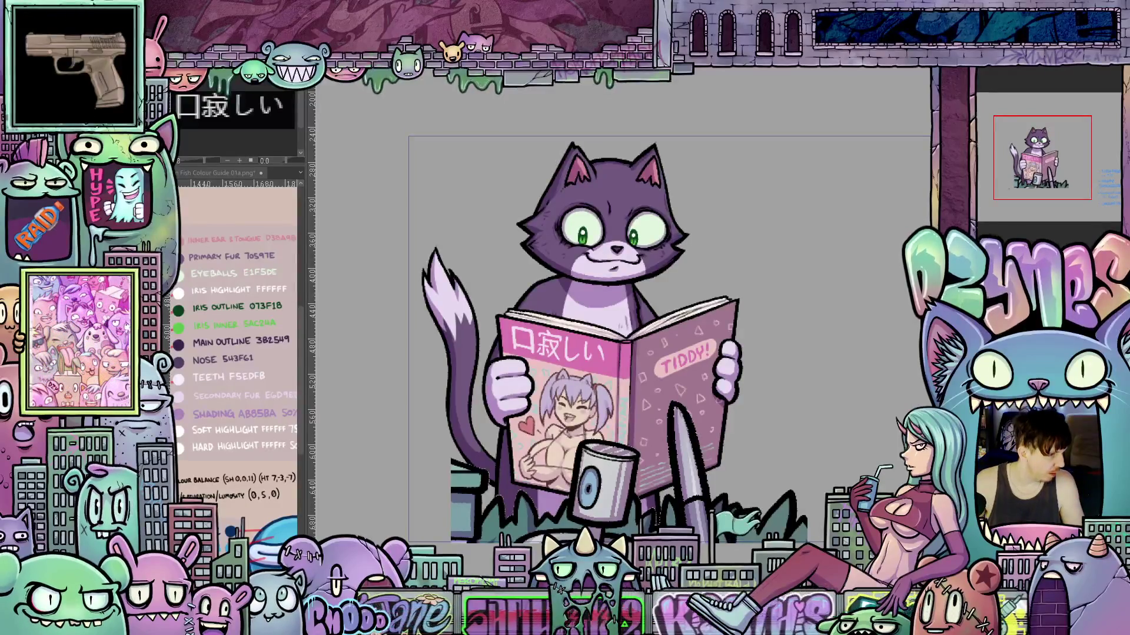
Step back and forth through history to compare the cat's blank eyes, green irises and gripping paw
key("ctrl+z")
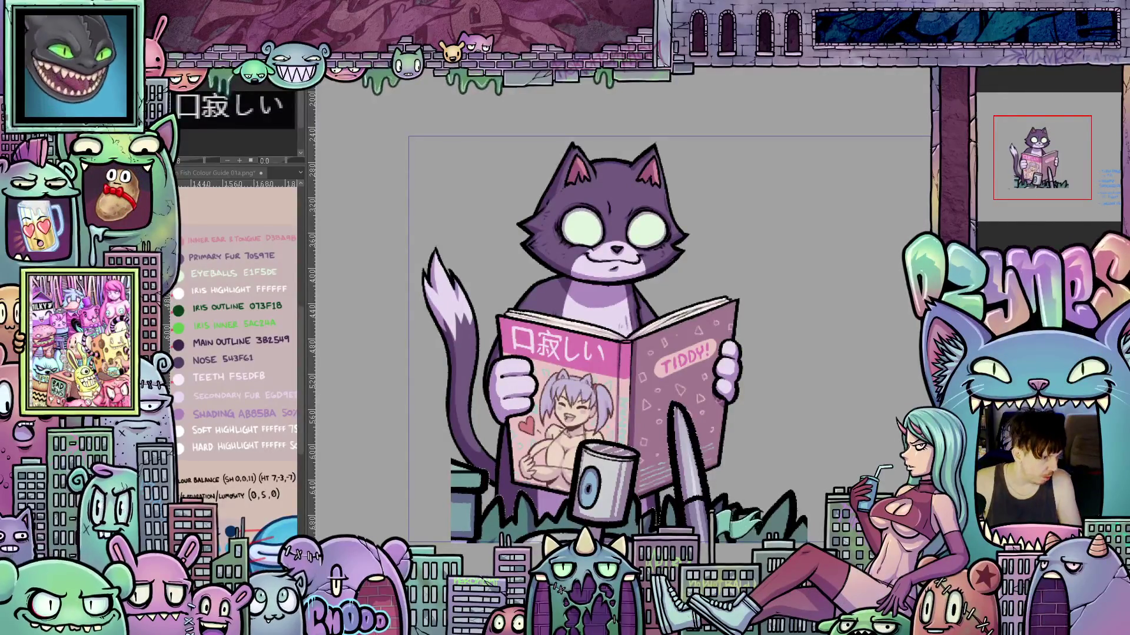
key("ctrl+z")
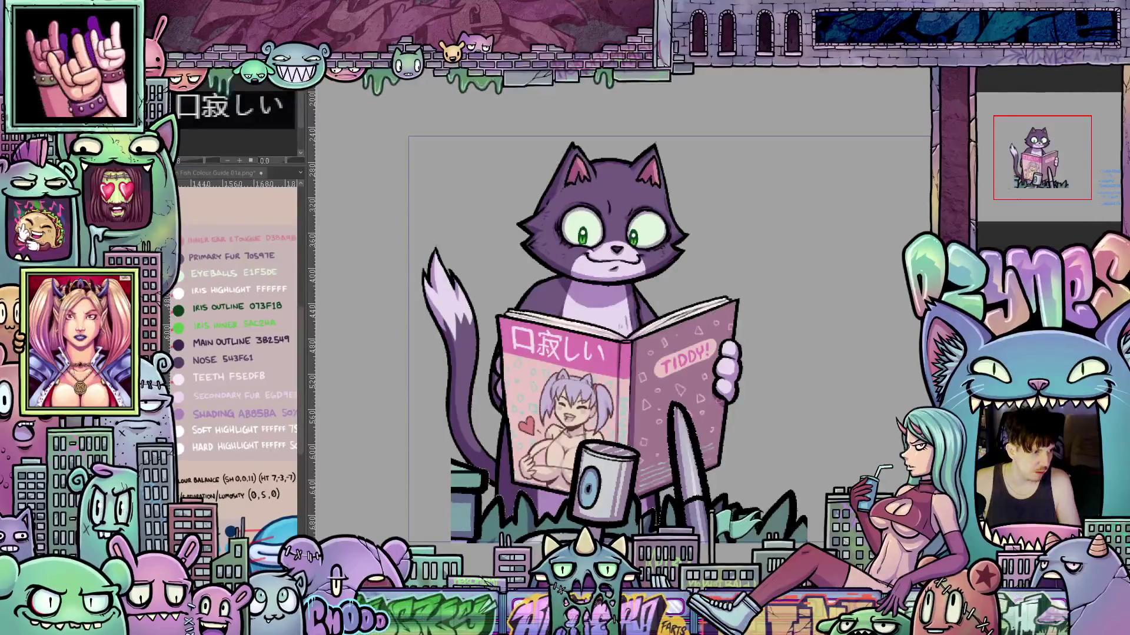
key("ctrl+z")
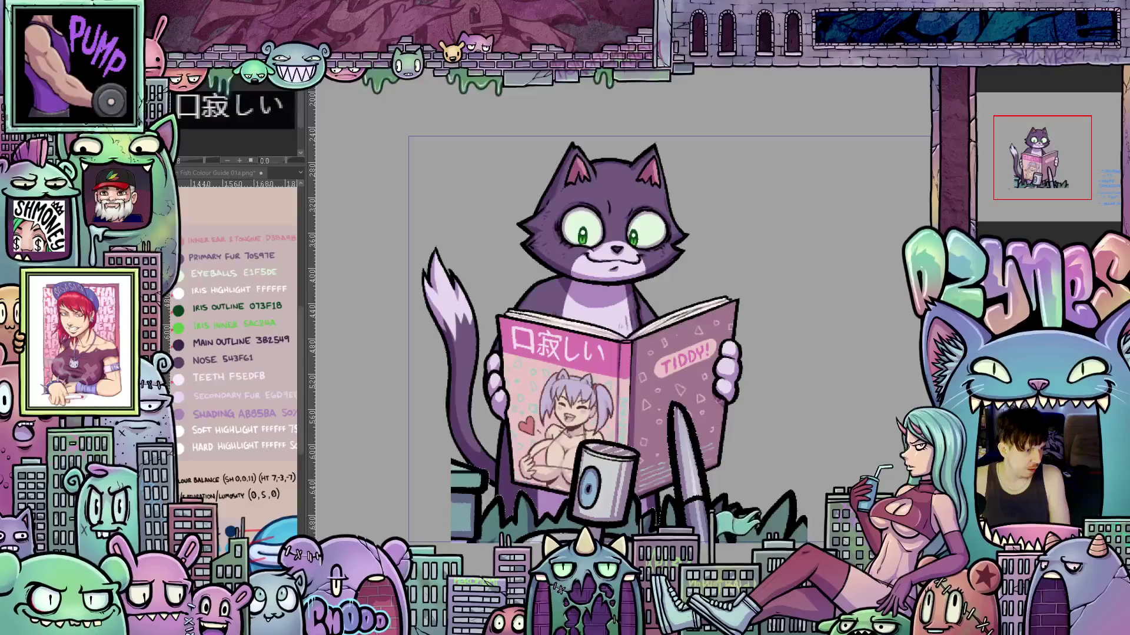
key("ctrl+z")
key("ctrl+y")
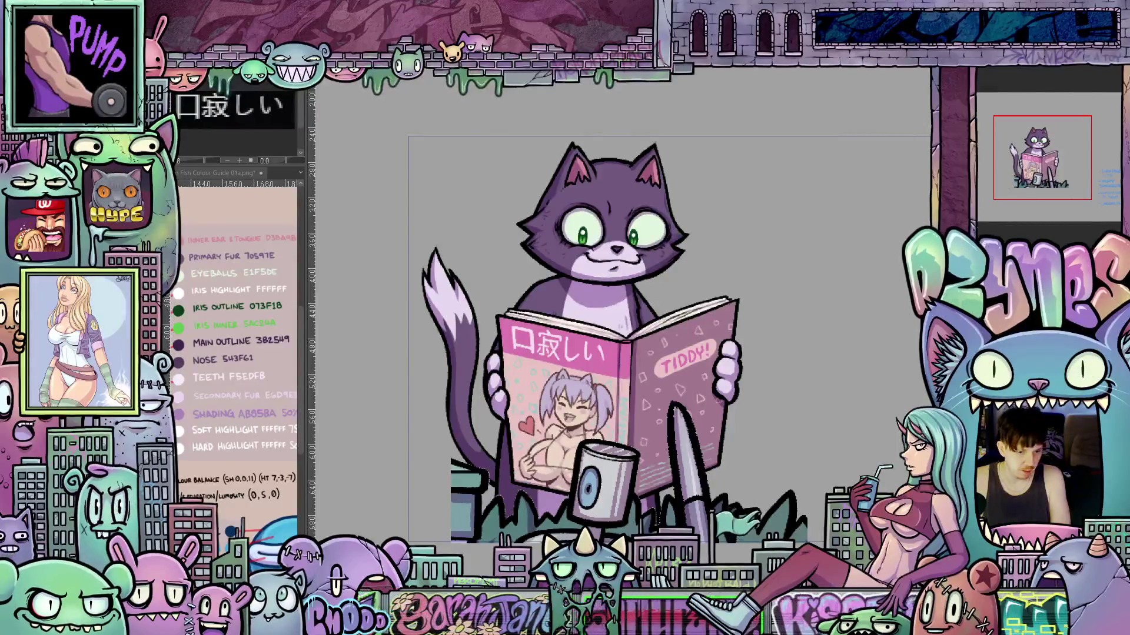
scroll(597, 204, "up", 3)
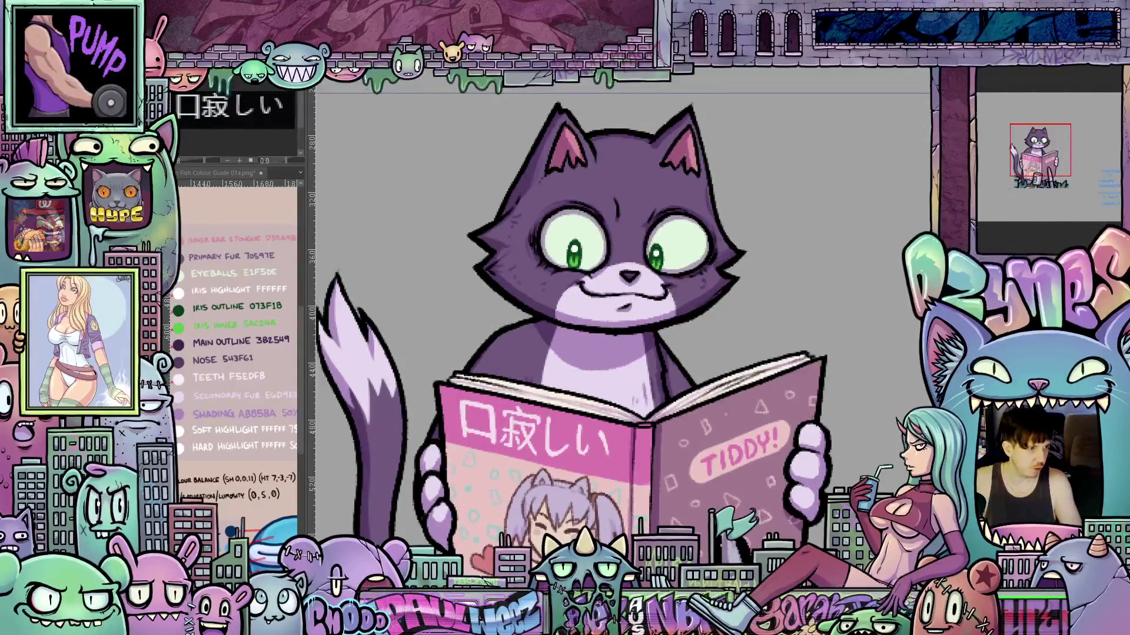
Toggle the side paw and the angry narrowed-eye expression off, then back on
key("ctrl+z")
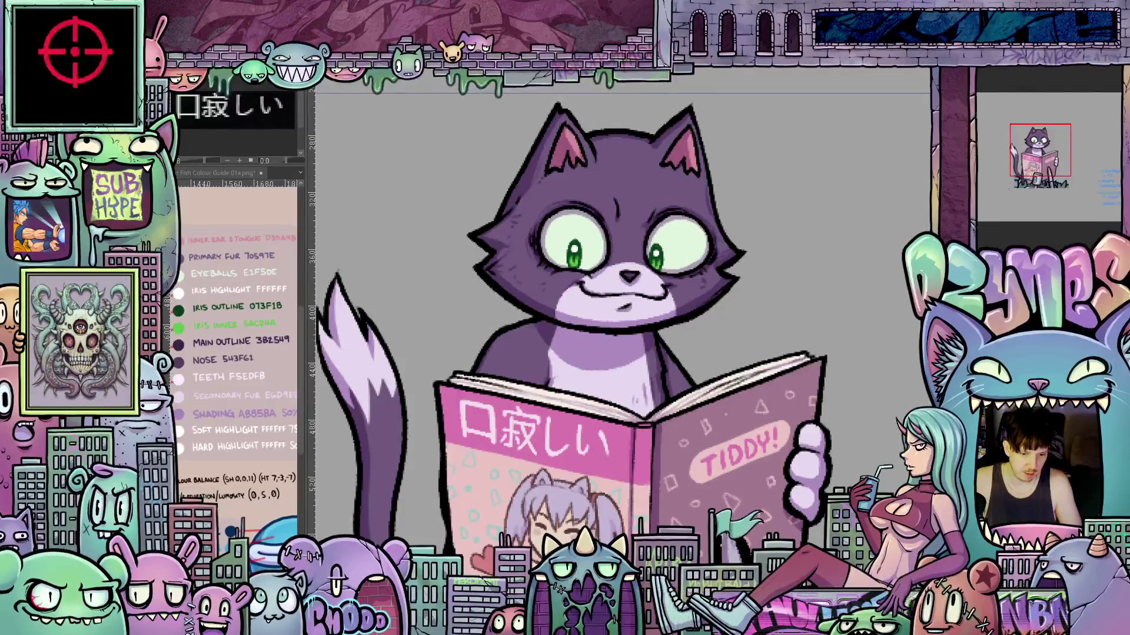
key("ctrl+z")
key("ctrl+z")
key("ctrl+y")
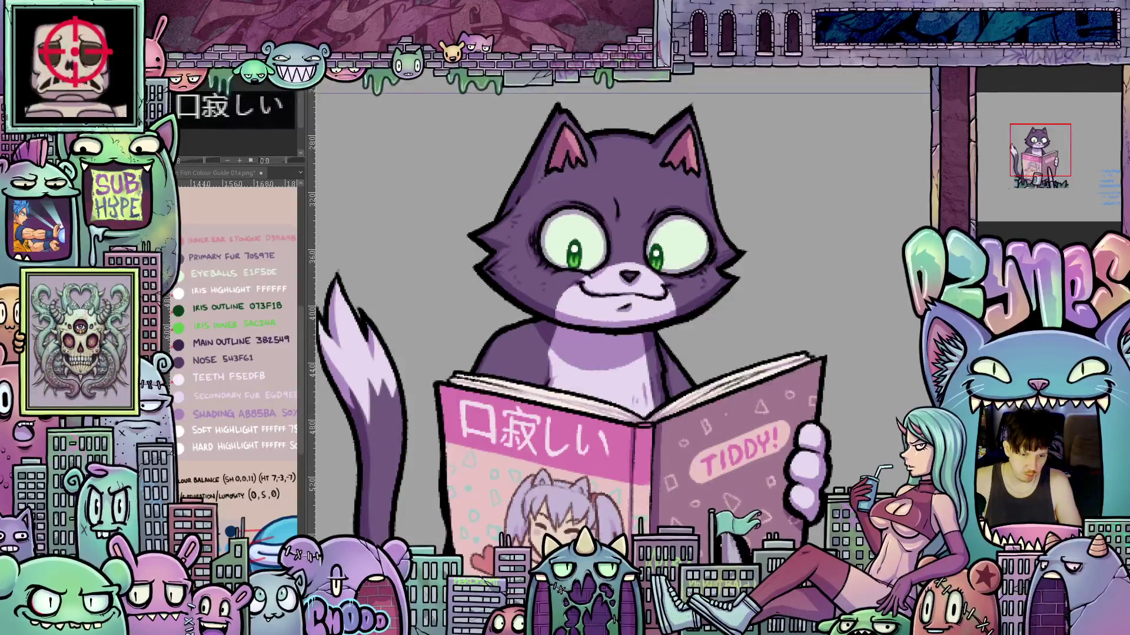
key("ctrl+y")
Cycle the side paw, brow and eye variants, ending on angry brows without the side paw
key("ctrl+z")
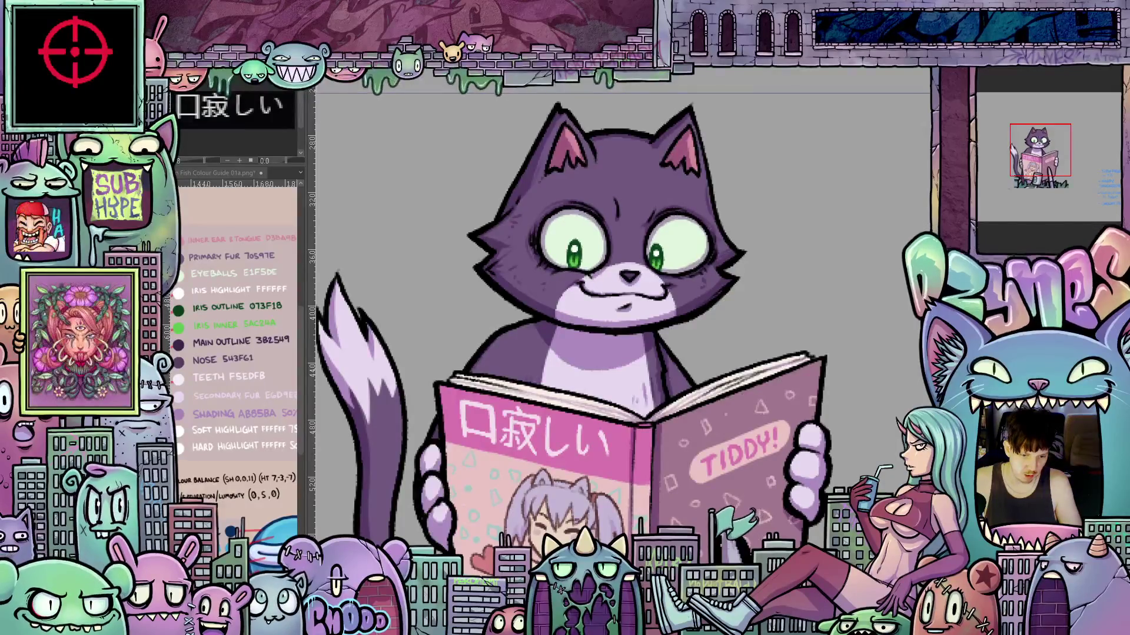
key("ctrl+y")
key("ctrl+z")
key("ctrl+y")
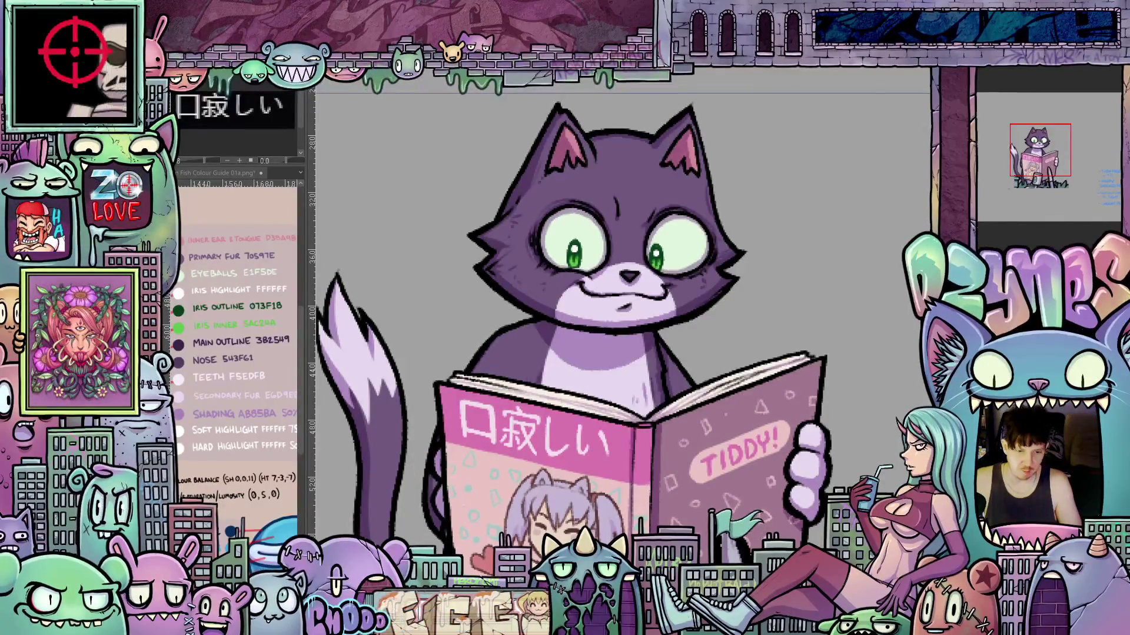
key("ctrl+z")
key("ctrl+y")
key("ctrl+y")
key("ctrl+z")
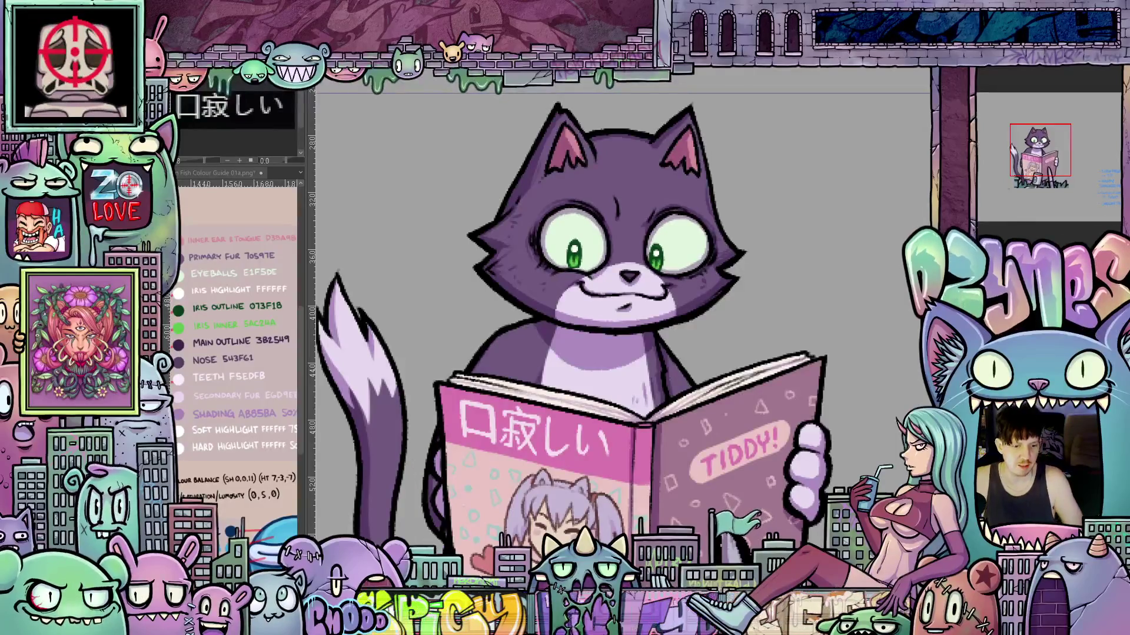
key("ctrl+y")
key("ctrl+z")
key("ctrl+y")
key("ctrl+z")
key("ctrl+y")
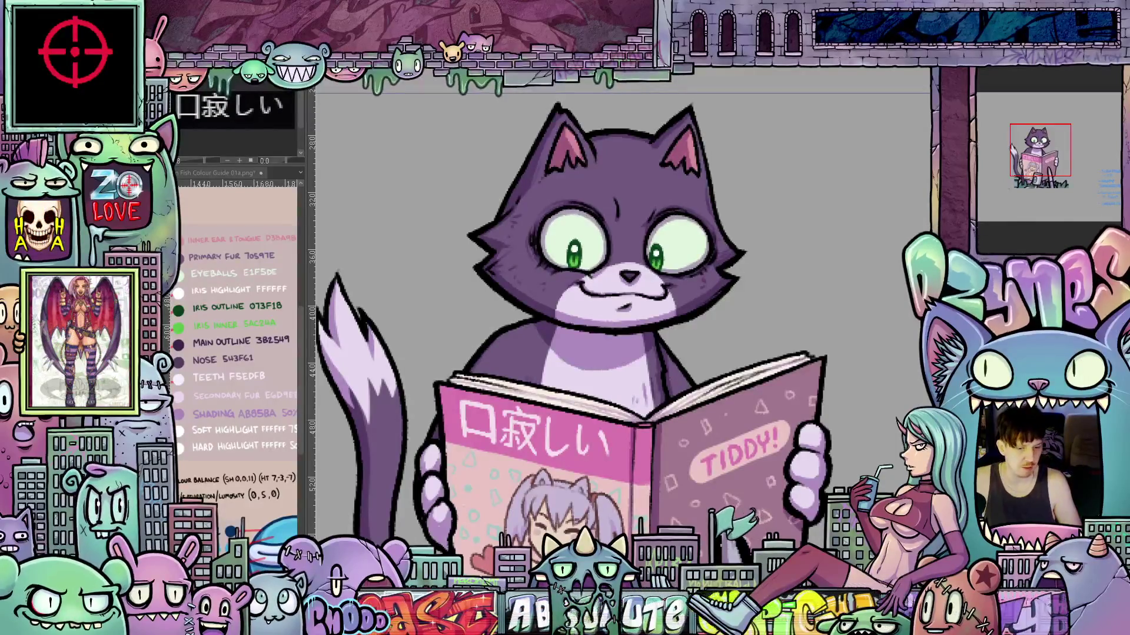
key("ctrl+z")
key("ctrl+y")
key("ctrl+z")
key("ctrl+y")
key("ctrl+z")
key("ctrl+y")
key("ctrl+z")
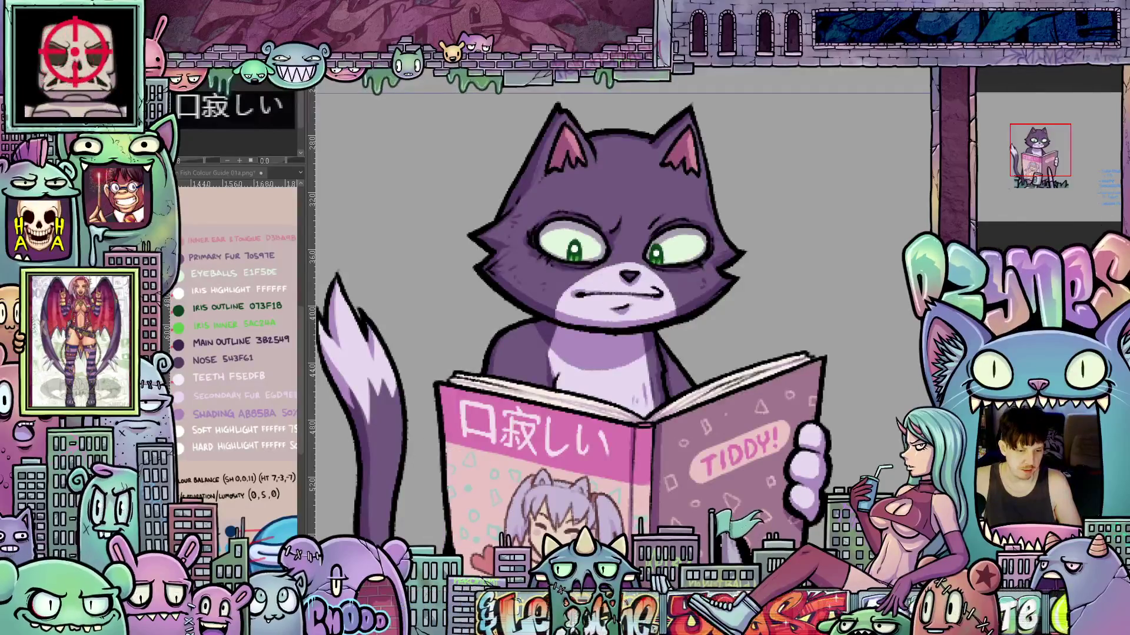
key("ctrl+y")
key("ctrl+z")
key("ctrl+y")
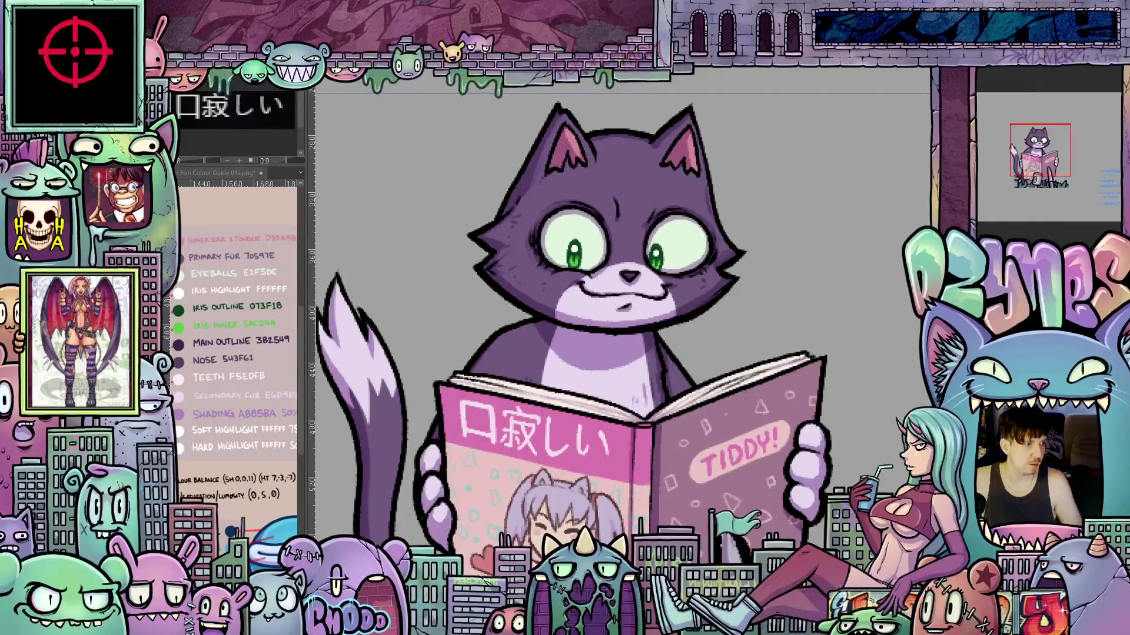
Show the darker, larger paw variant and remove the green irises for blank pale eyes
key("ctrl+z")
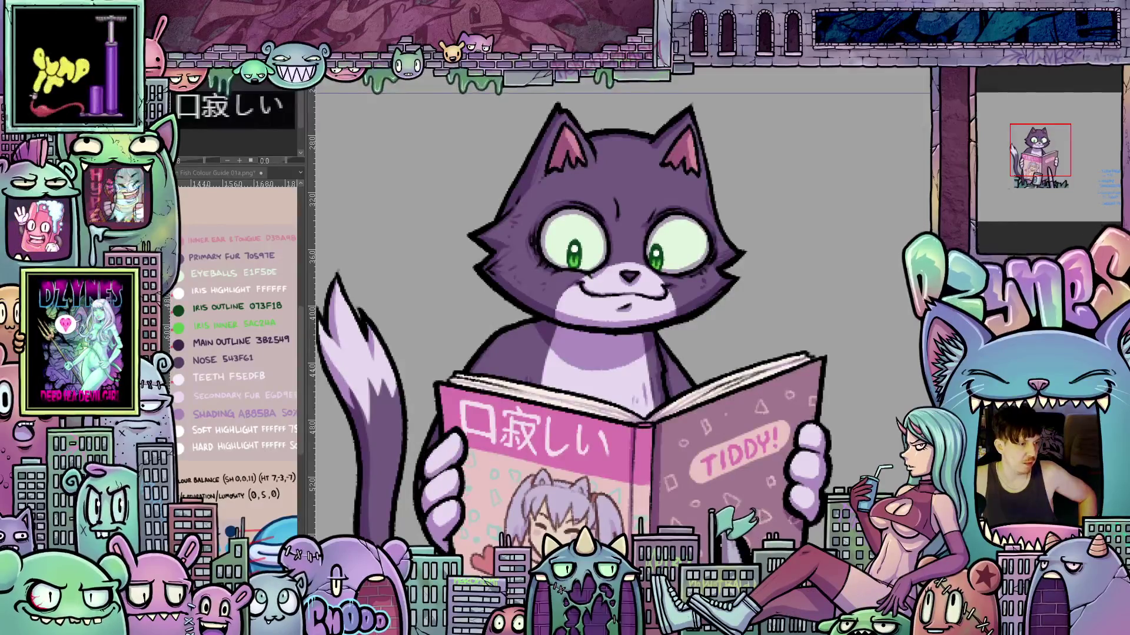
key("ctrl+z")
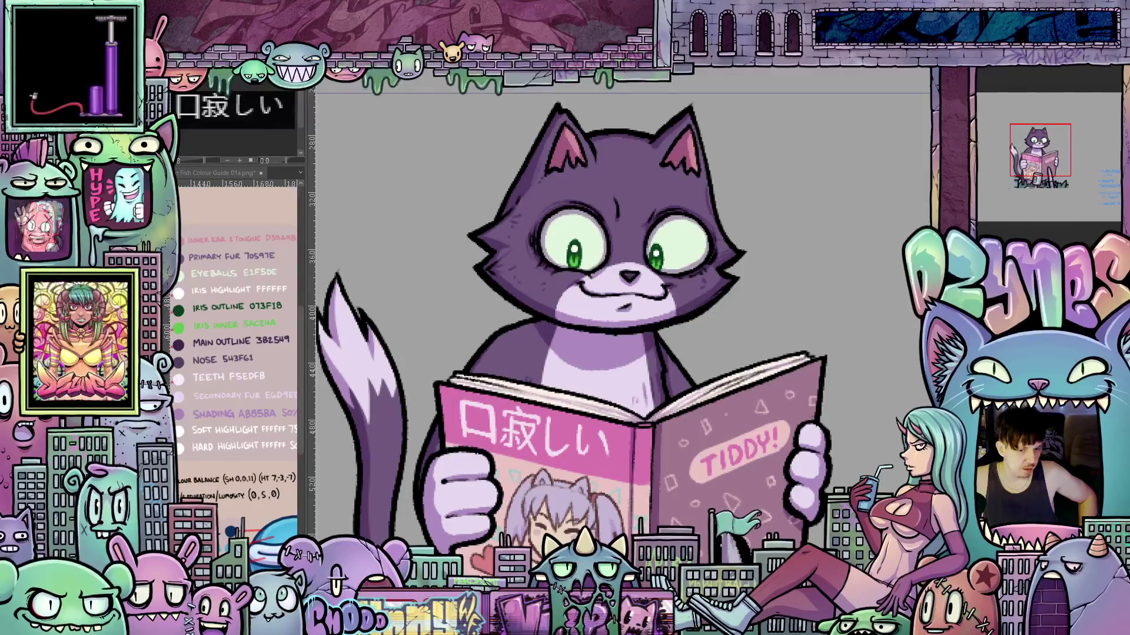
key("ctrl+z")
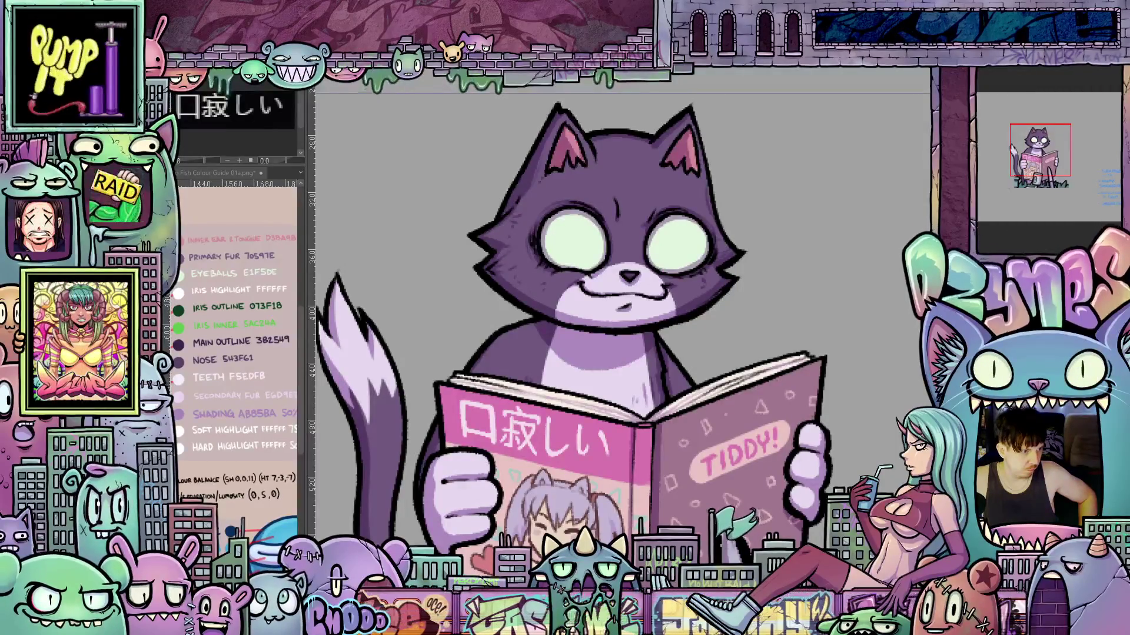
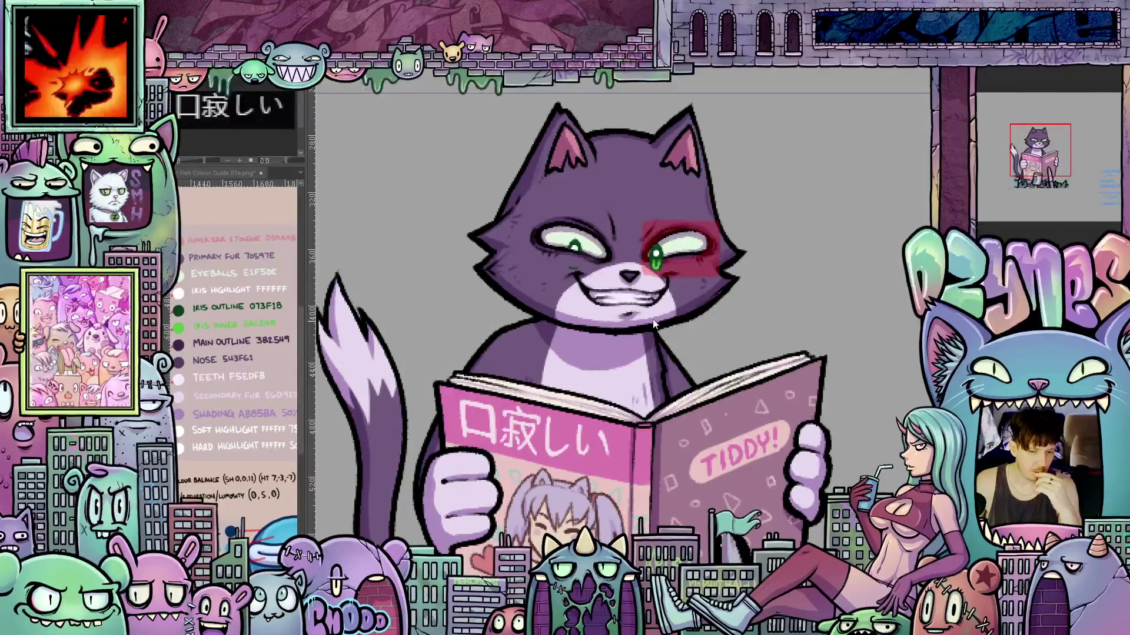
Step from the grinning frame to the wide-eyed, closed-smile frame showing the cat's tail
scroll(679, 261, "up", 3)
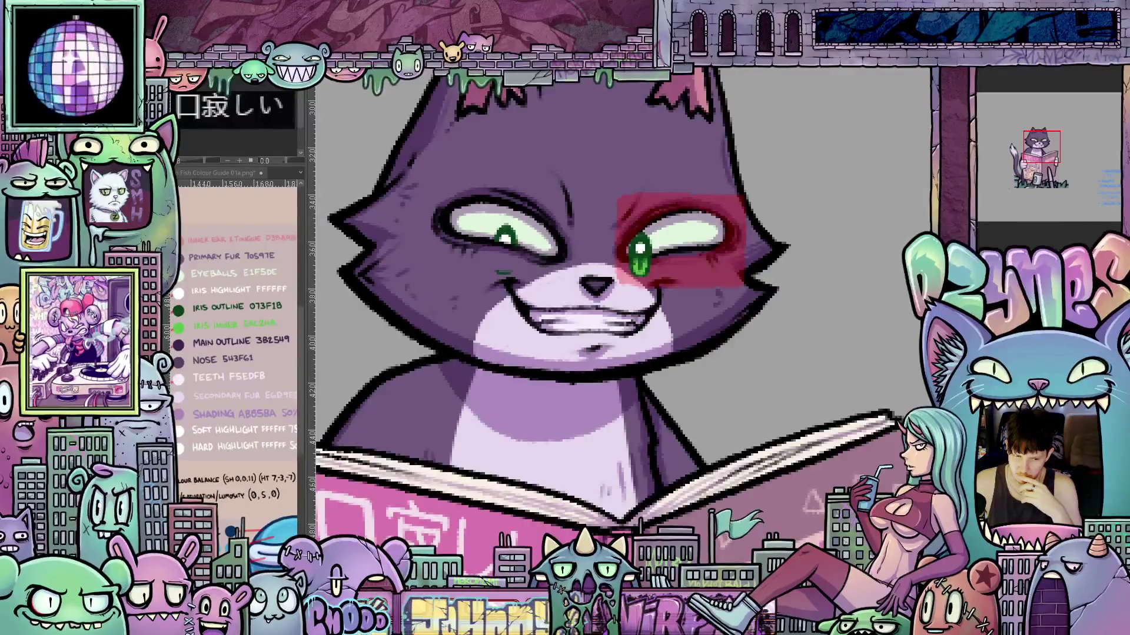
scroll(498, 275, "up", 3)
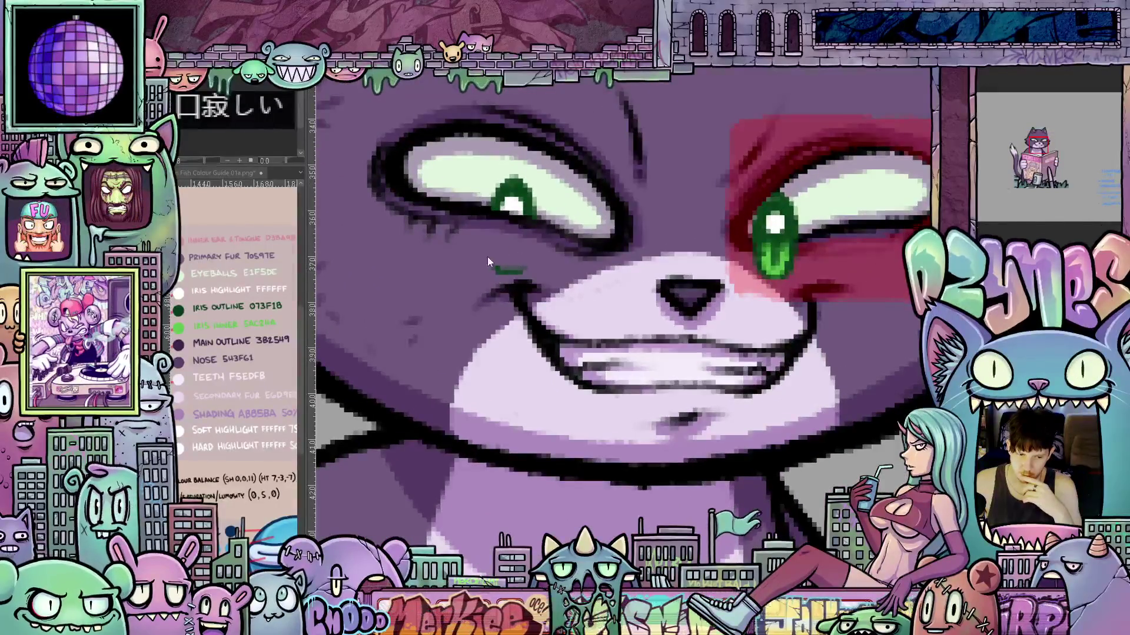
scroll(809, 290, "down", 2)
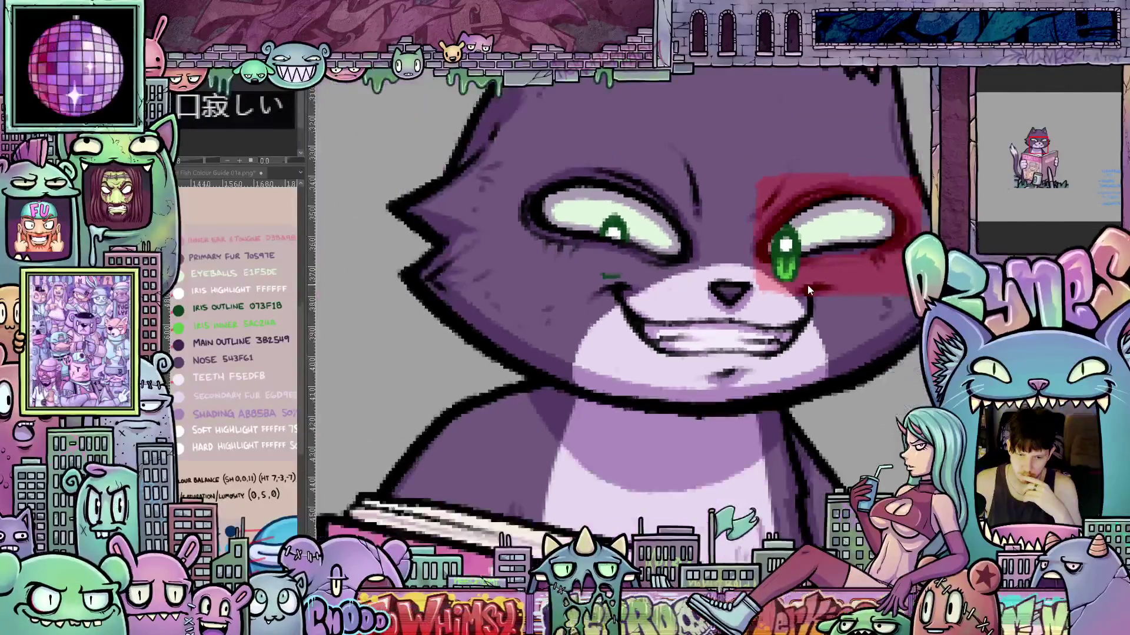
scroll(808, 290, "down", 1)
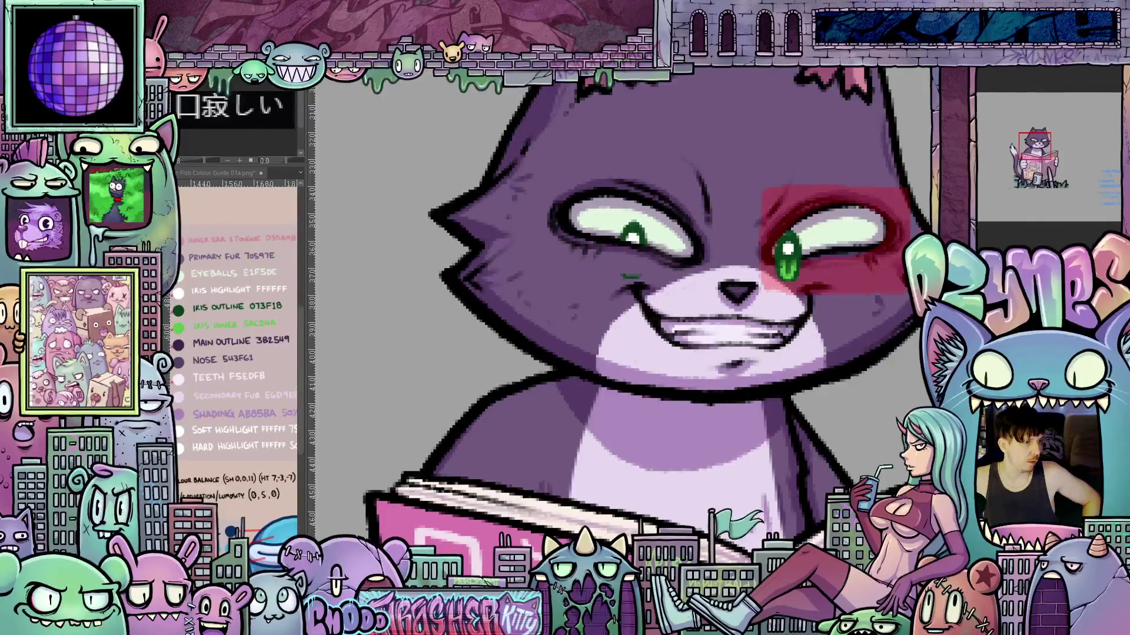
key("ctrl+z")
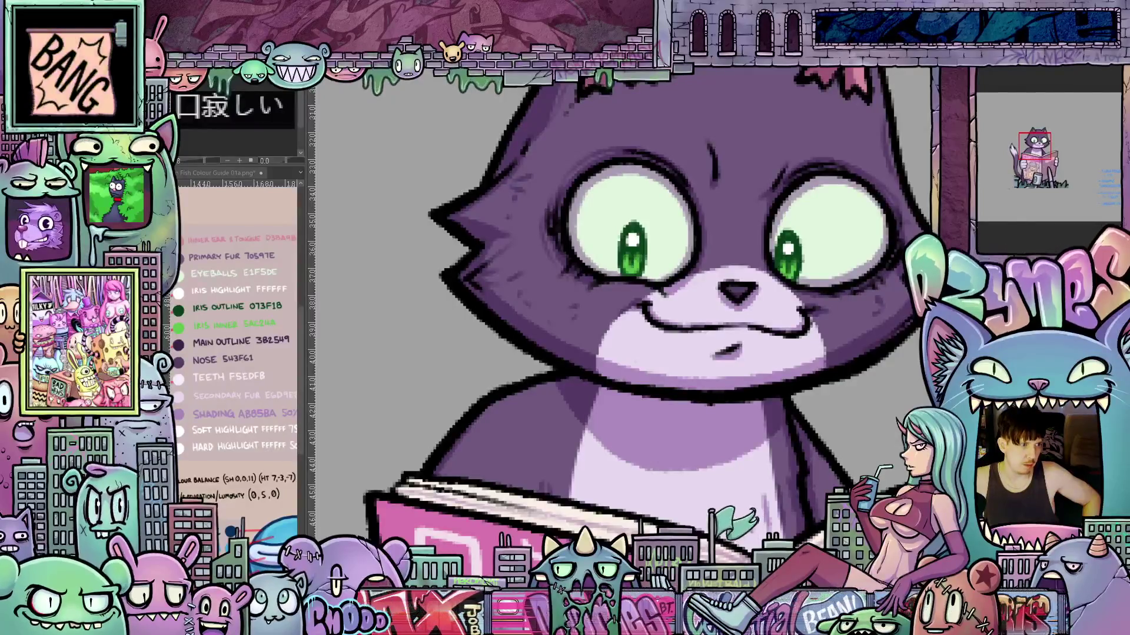
key("ctrl+z")
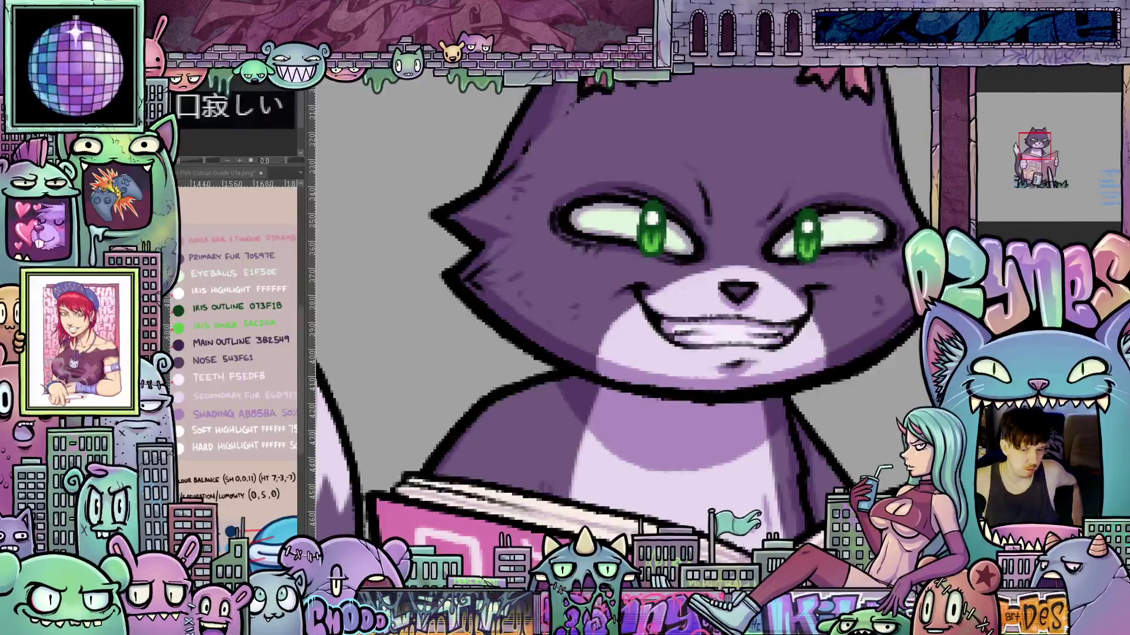
Undo the latest green-iris redraw, restoring the grinning frame's narrowed eyes
scroll(835, 248, "down", 3)
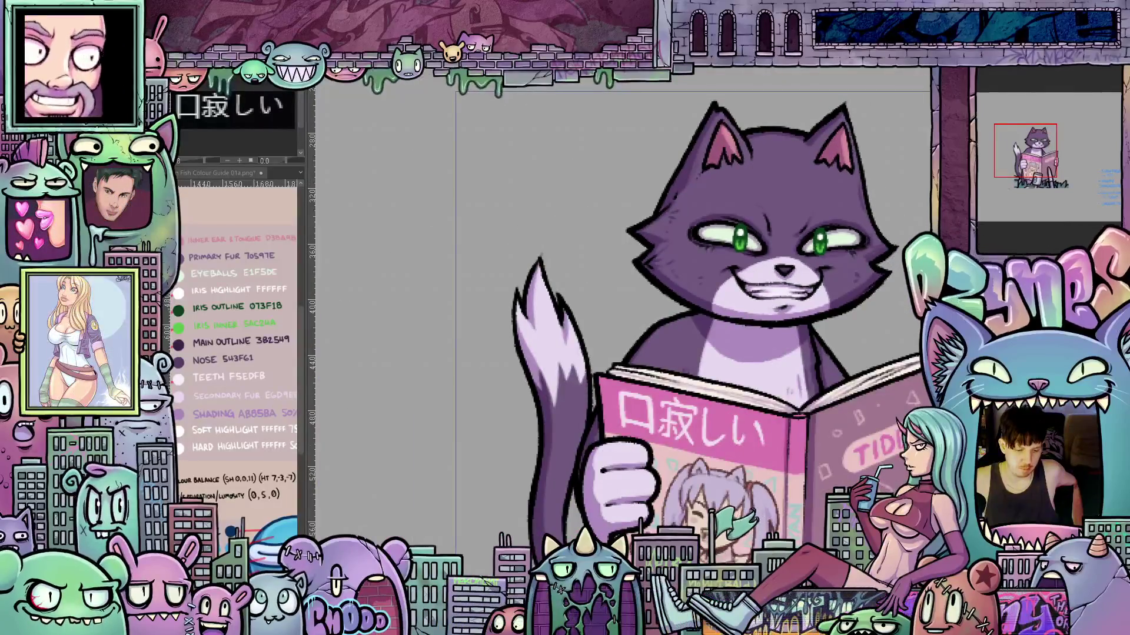
scroll(835, 247, "right", 3)
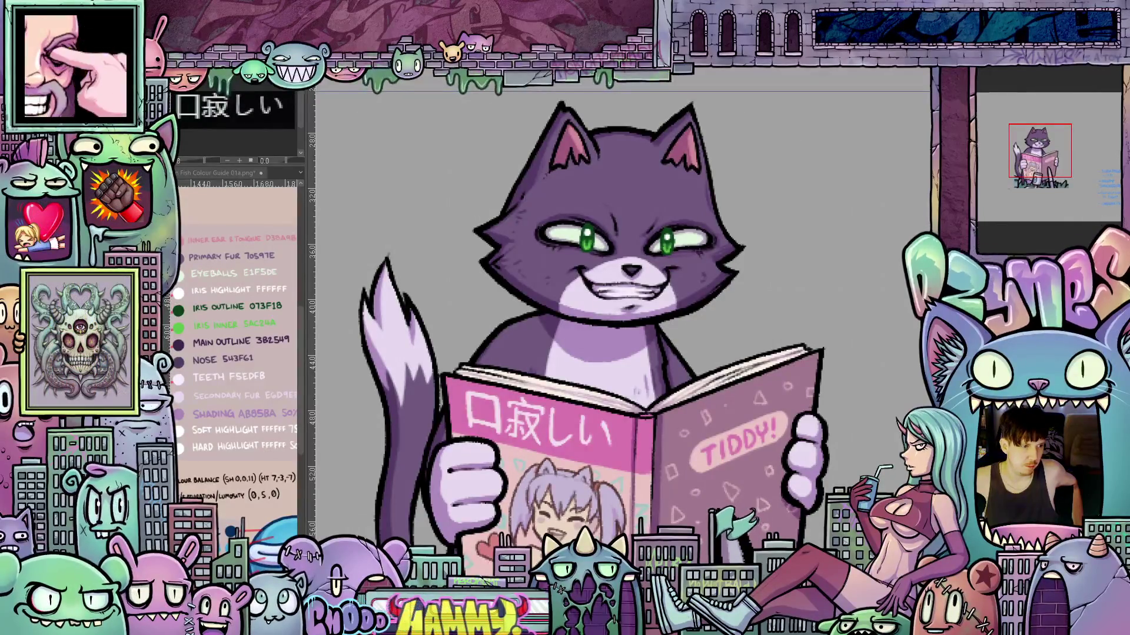
scroll(594, 329, "up", 4)
scroll(594, 330, "down", 3)
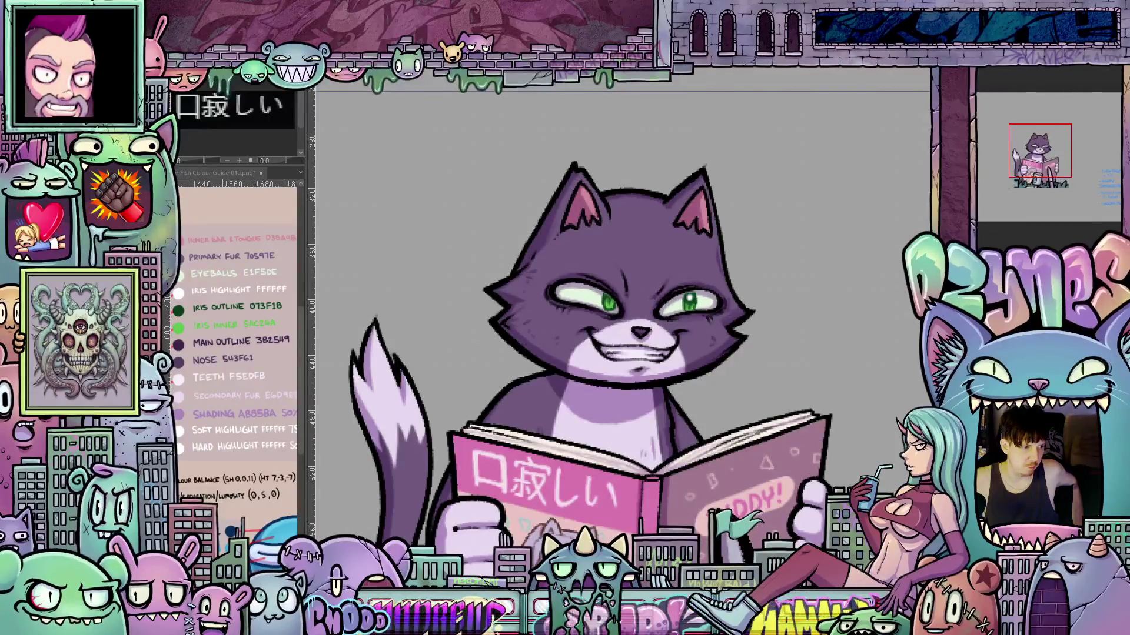
scroll(624, 330, "down", 2)
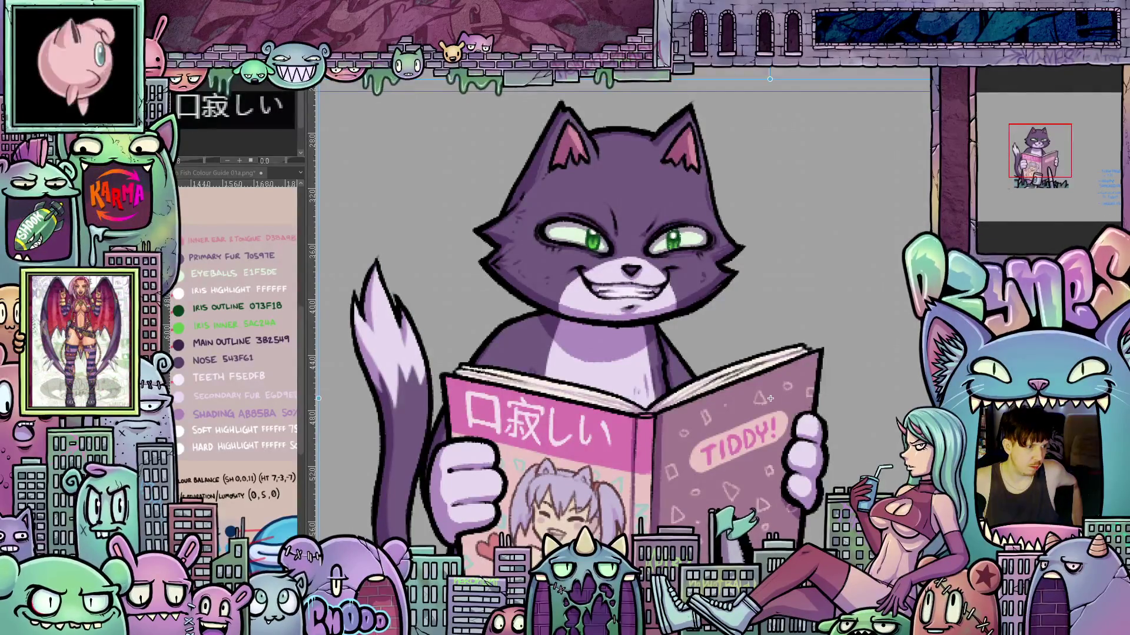
key("ctrl+z")
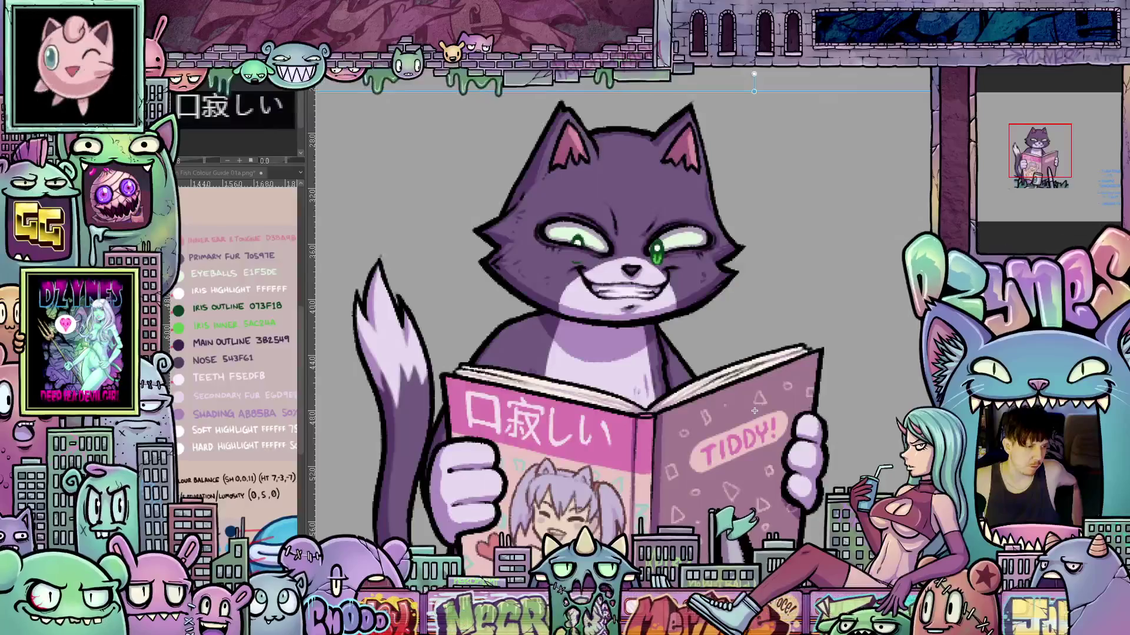
scroll(649, 255, "up", 5)
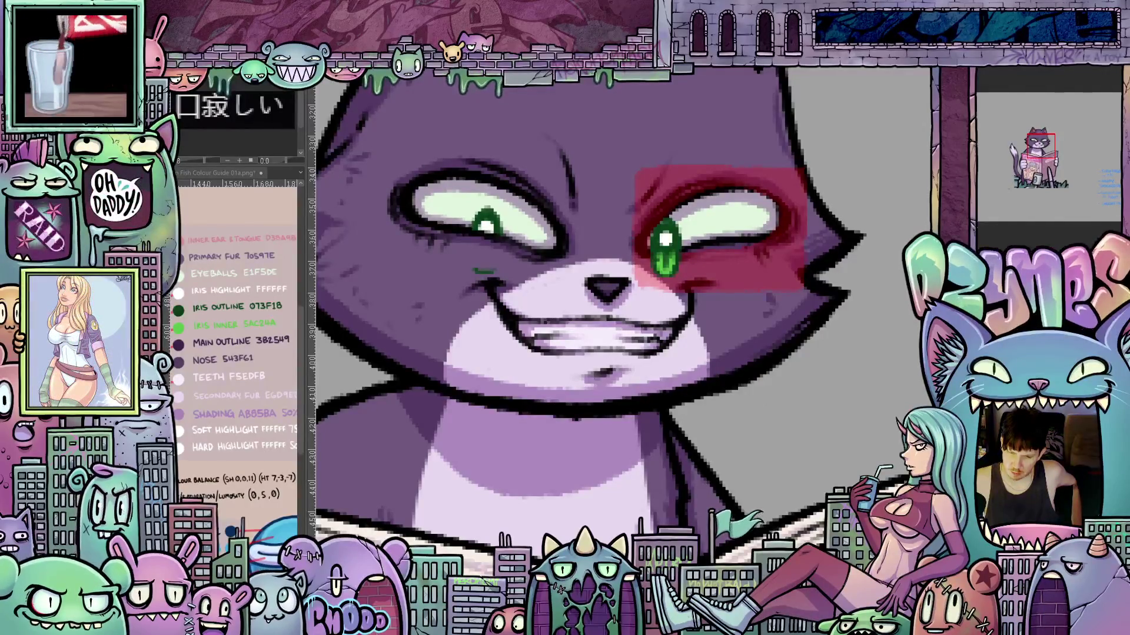
key("ctrl+d")
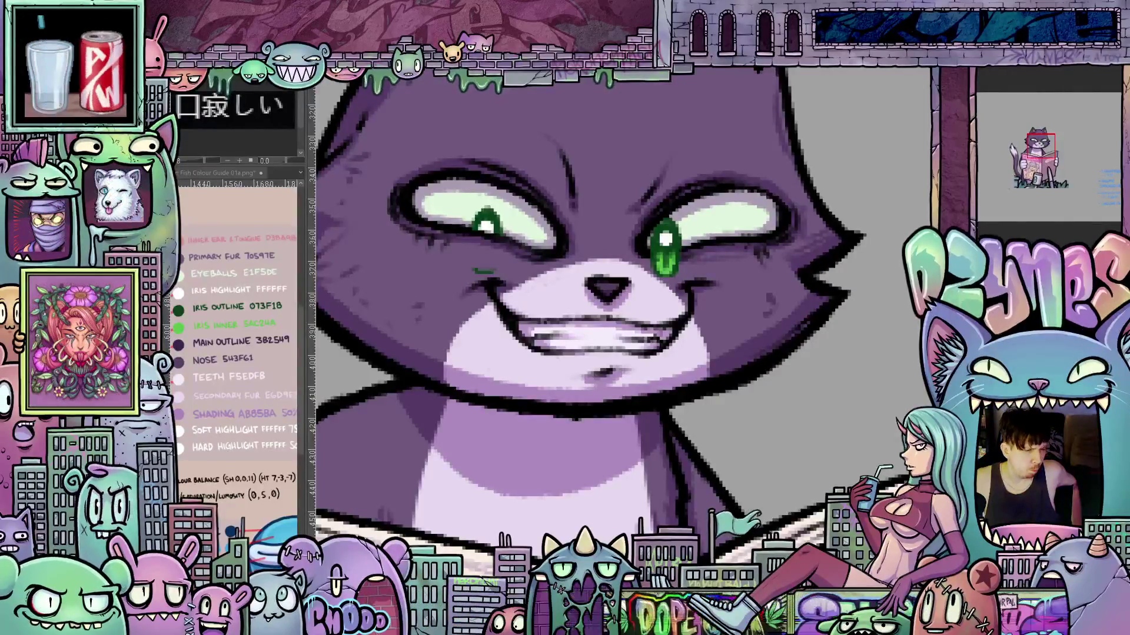
key("ctrl+z")
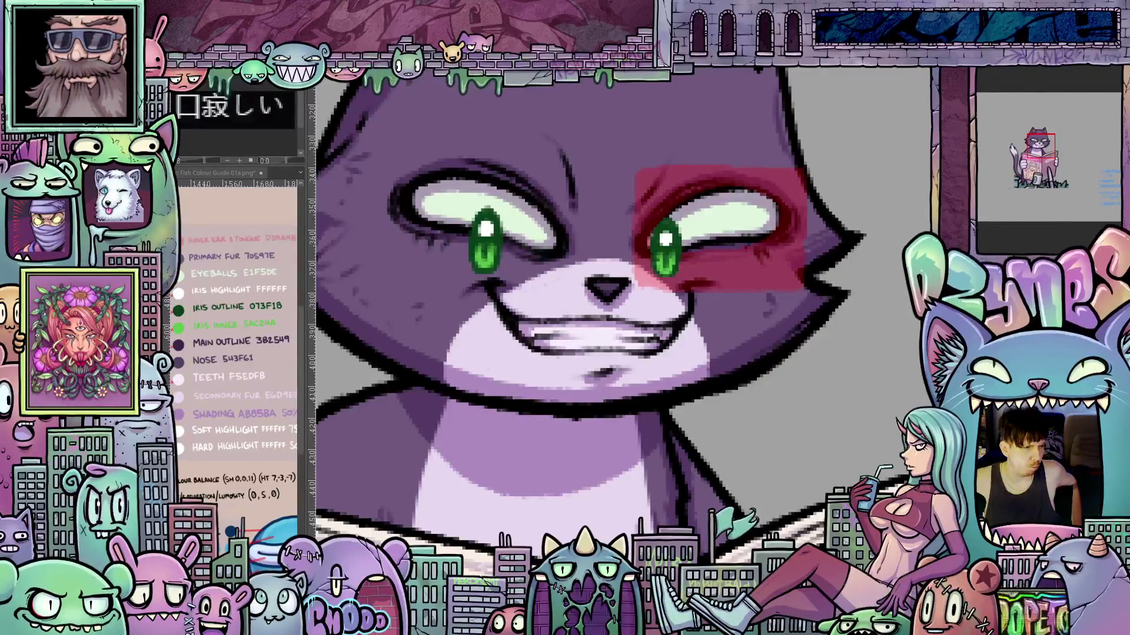
key("ctrl+z")
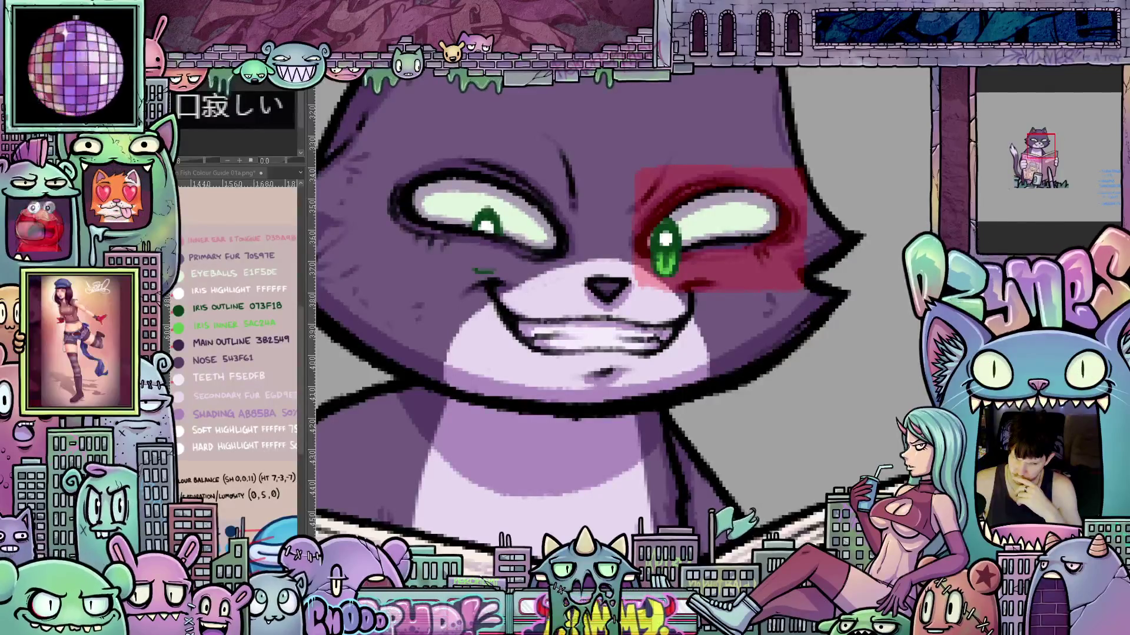
Zoom in and out around the cat's green eyes to inspect their highlights and shading
scroll(668, 255, "up", 1)
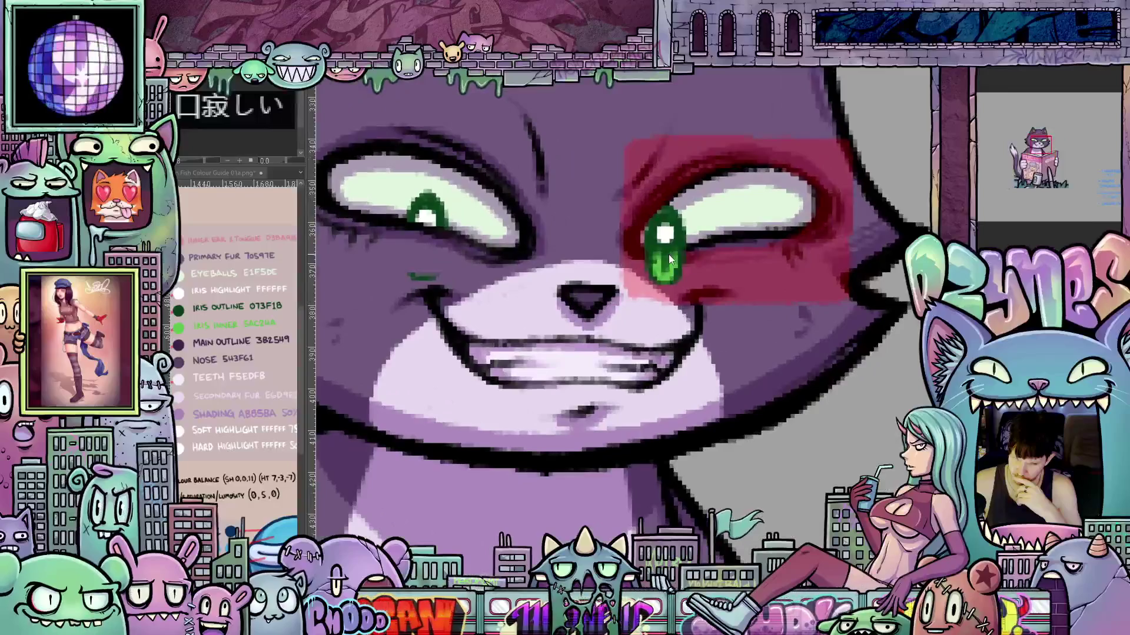
scroll(669, 254, "down", 1)
scroll(668, 255, "down", 1)
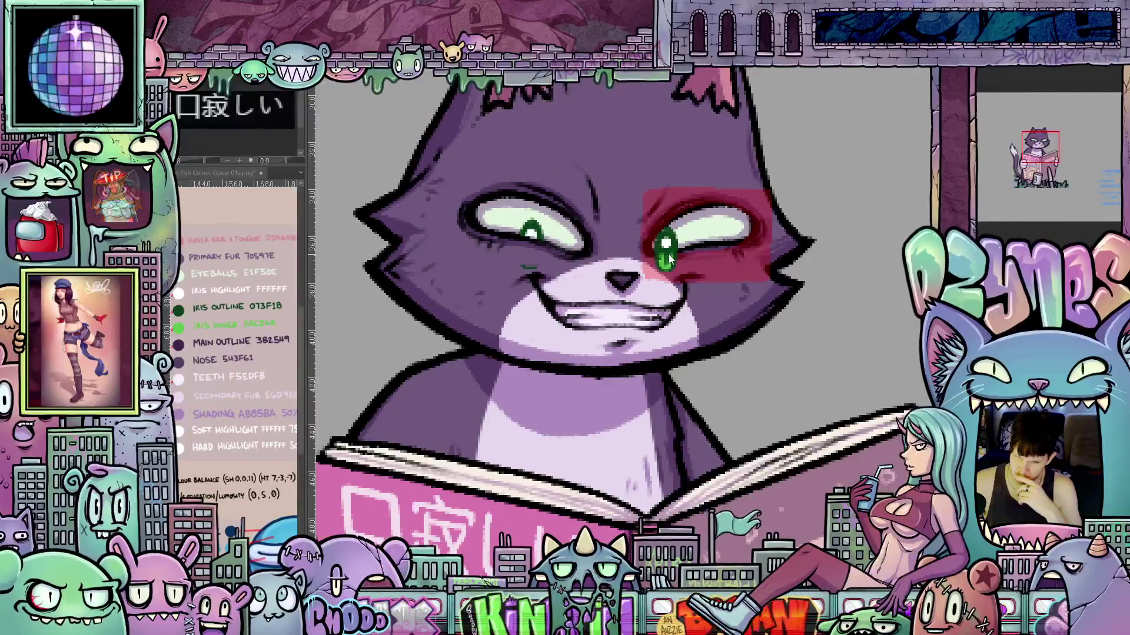
scroll(668, 254, "up", 2)
scroll(668, 256, "down", 1)
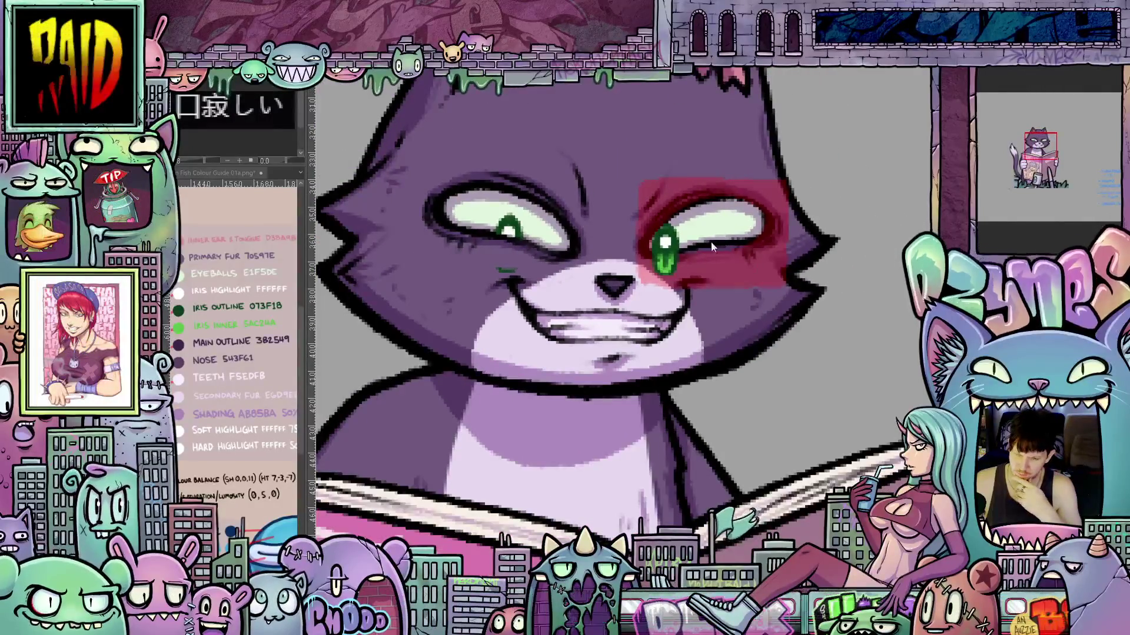
scroll(701, 255, "up", 2)
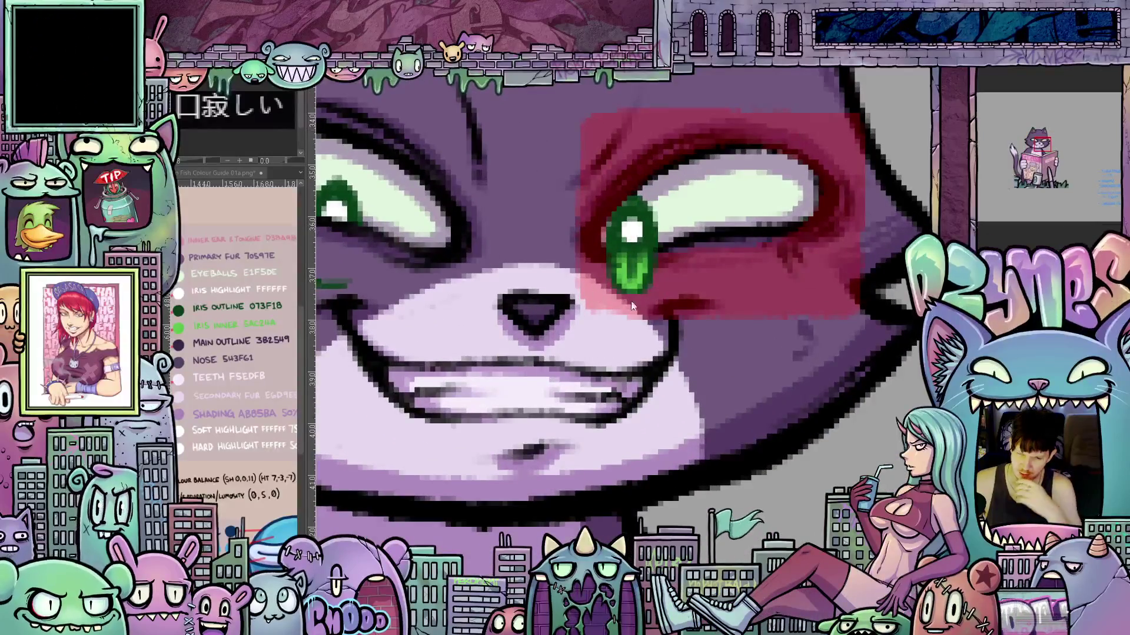
scroll(727, 246, "down", 1)
scroll(727, 246, "down", 1)
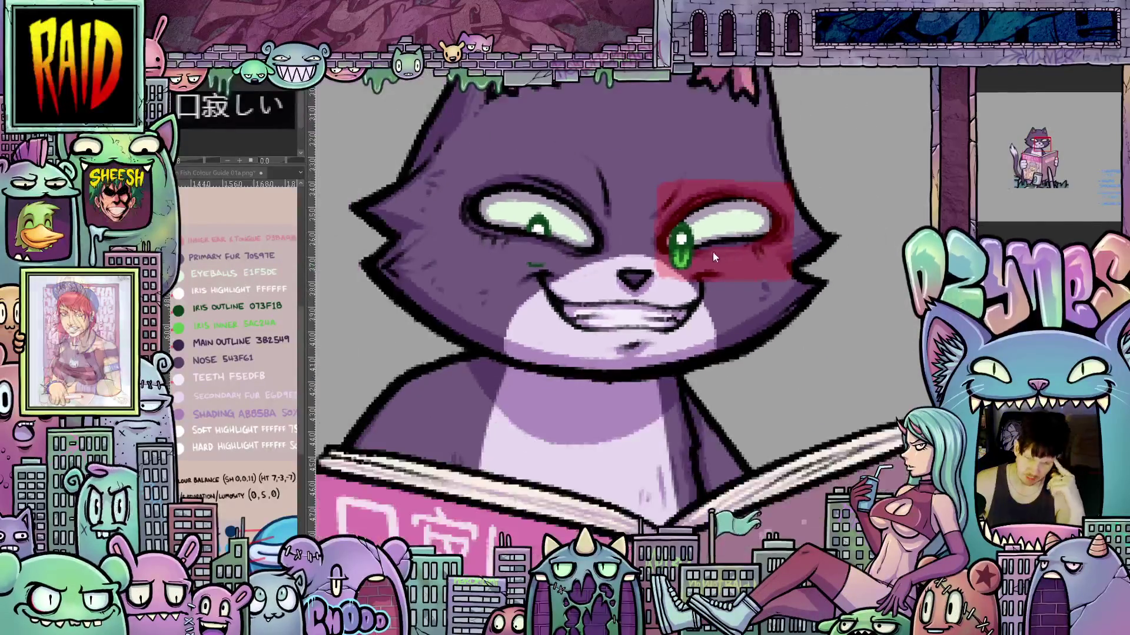
scroll(579, 252, "up", 2)
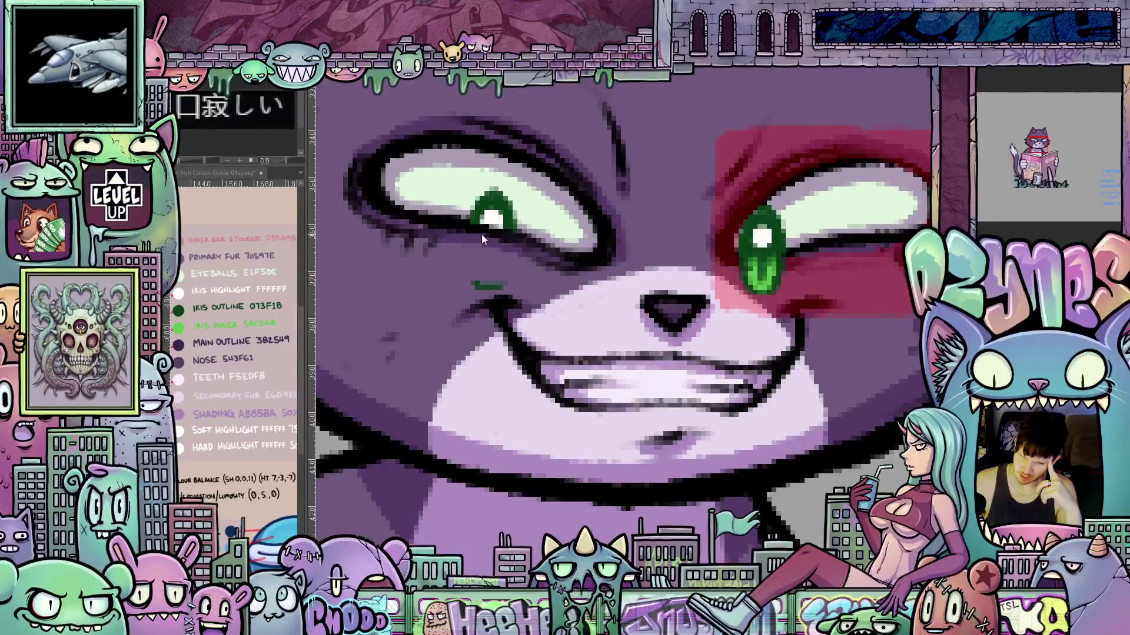
scroll(469, 269, "up", 3)
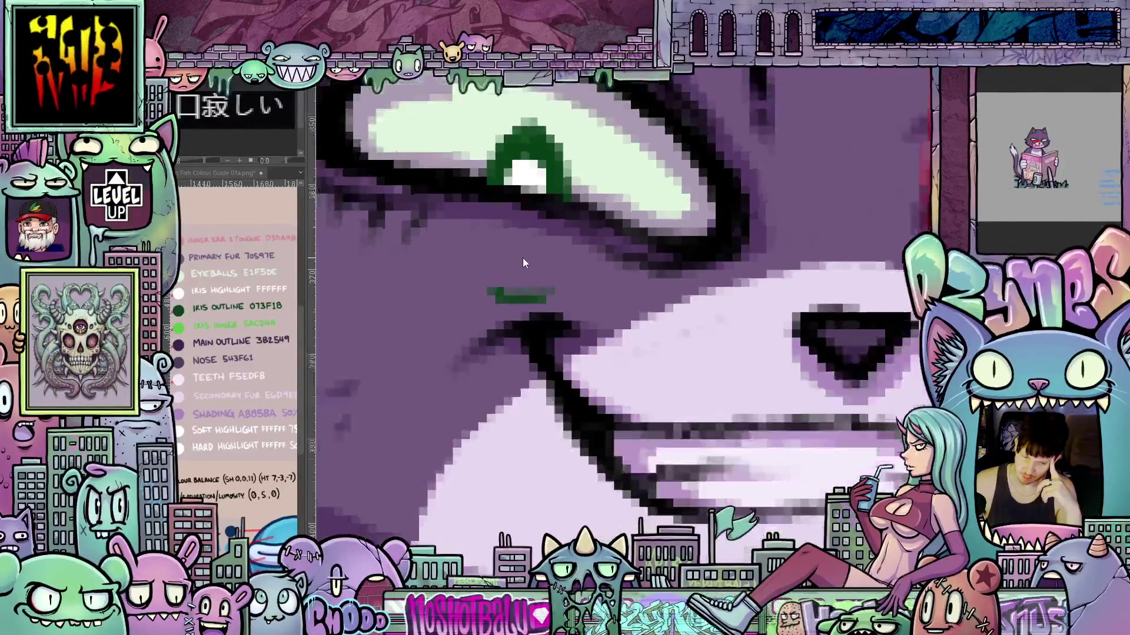
scroll(523, 258, "down", 5)
scroll(538, 261, "up", 3)
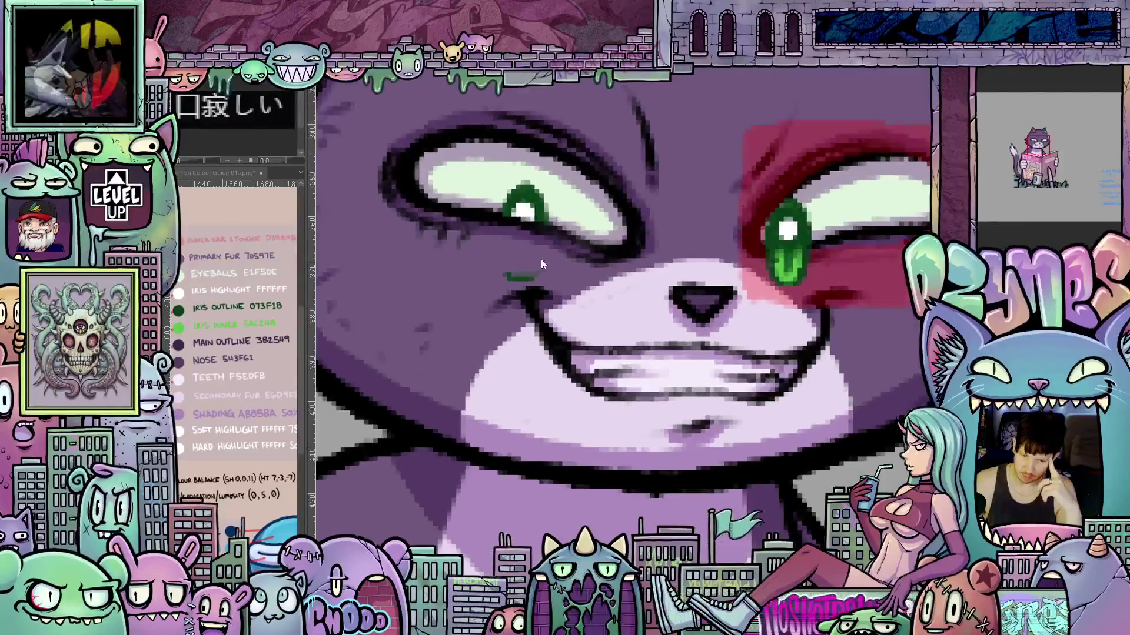
scroll(836, 253, "down", 2)
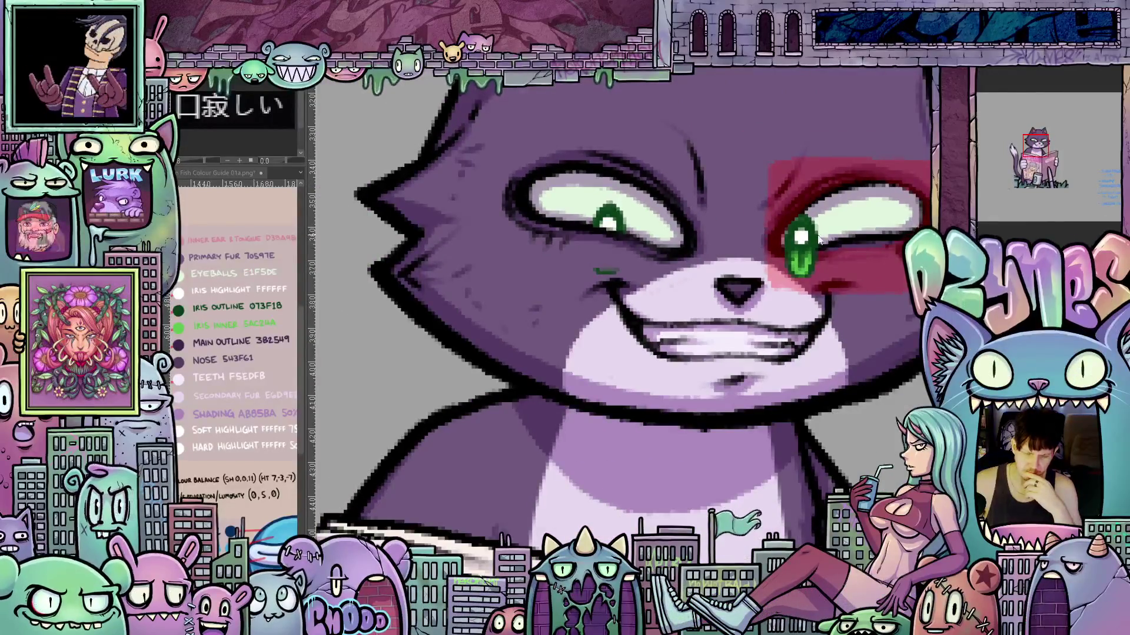
scroll(818, 239, "right", 5)
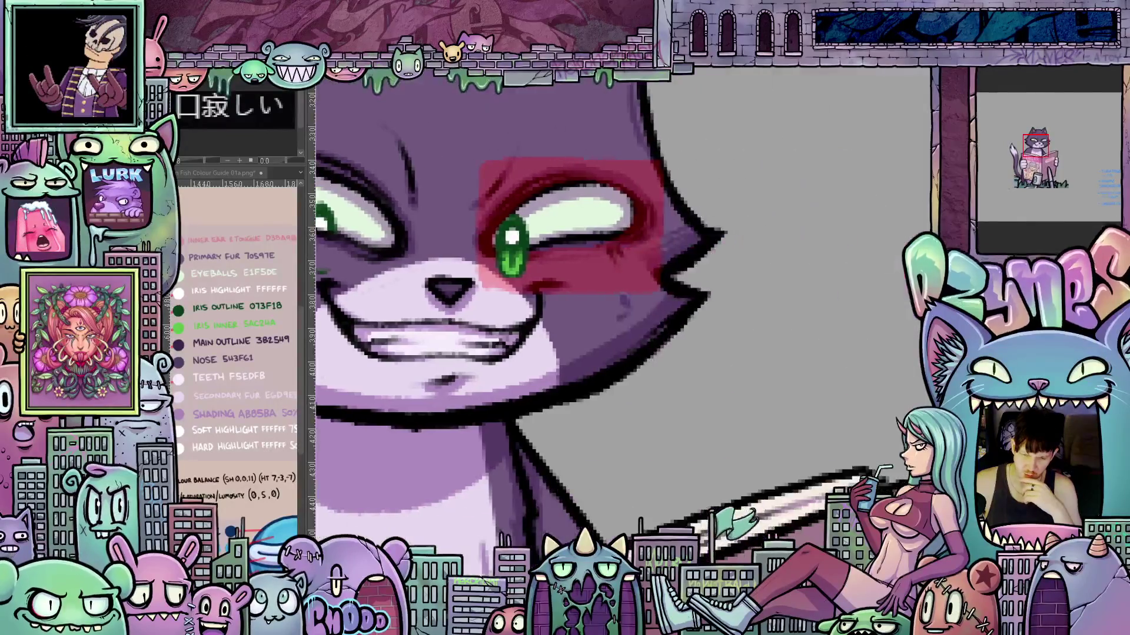
scroll(507, 203, "up", 2)
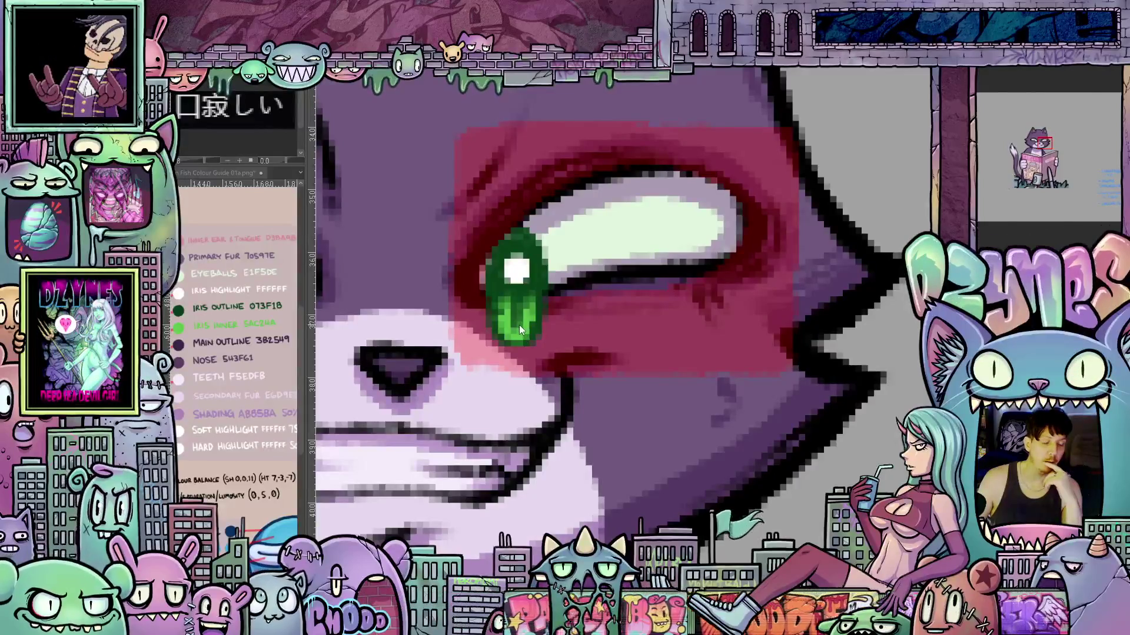
scroll(517, 319, "down", 3)
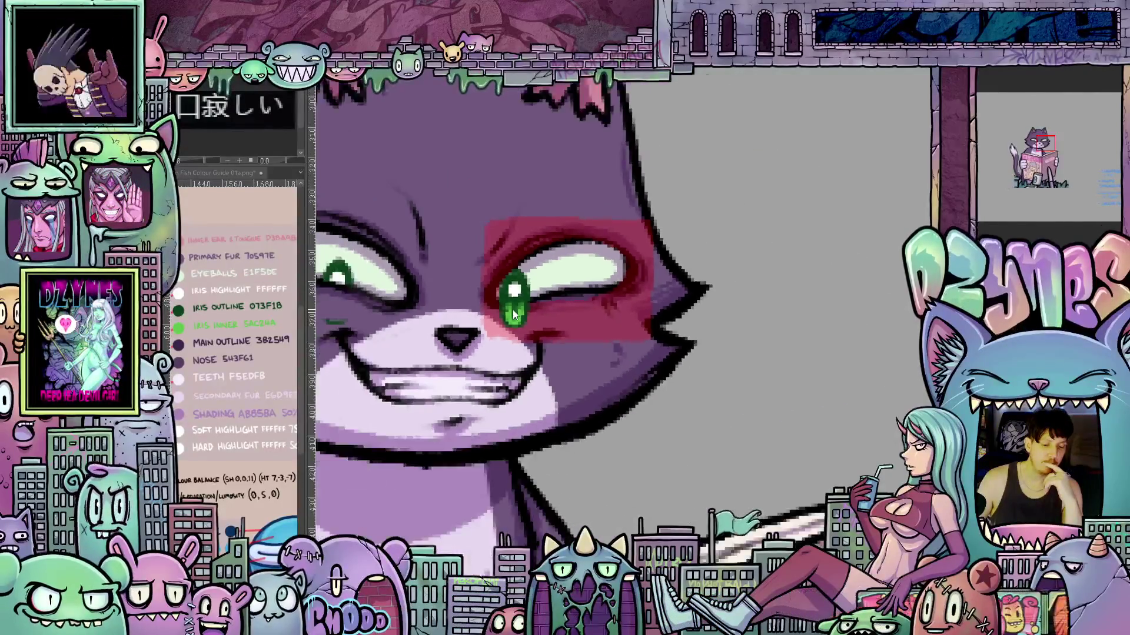
scroll(513, 310, "down", 2)
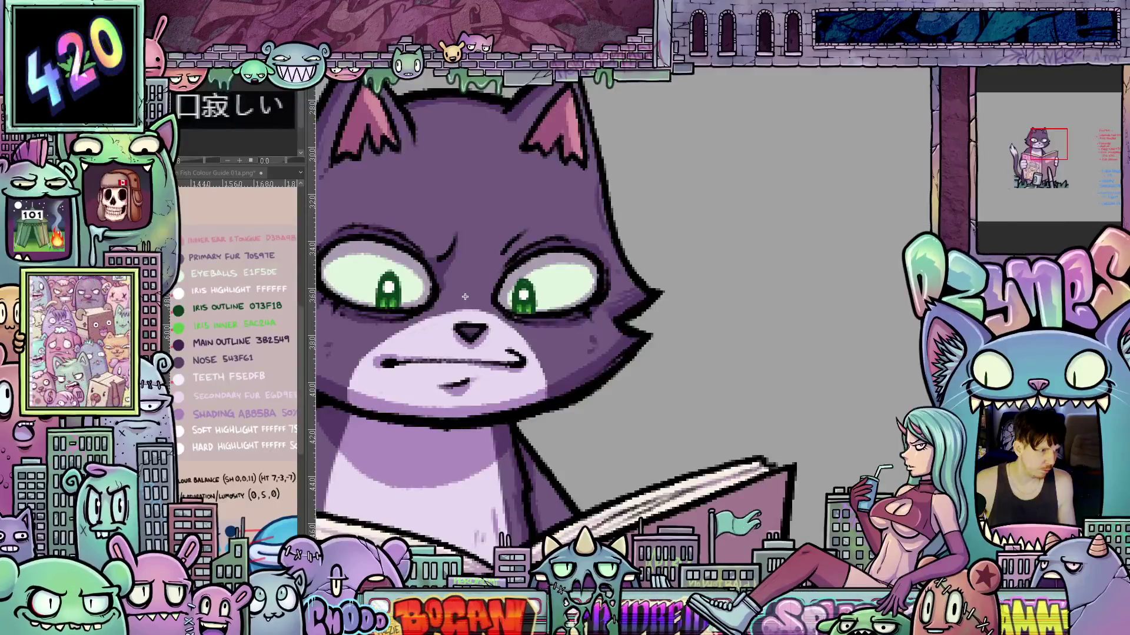
Move the pupils layer left toward the magazine, then nudge it slightly further left
left_click_drag(465, 297, 449, 297)
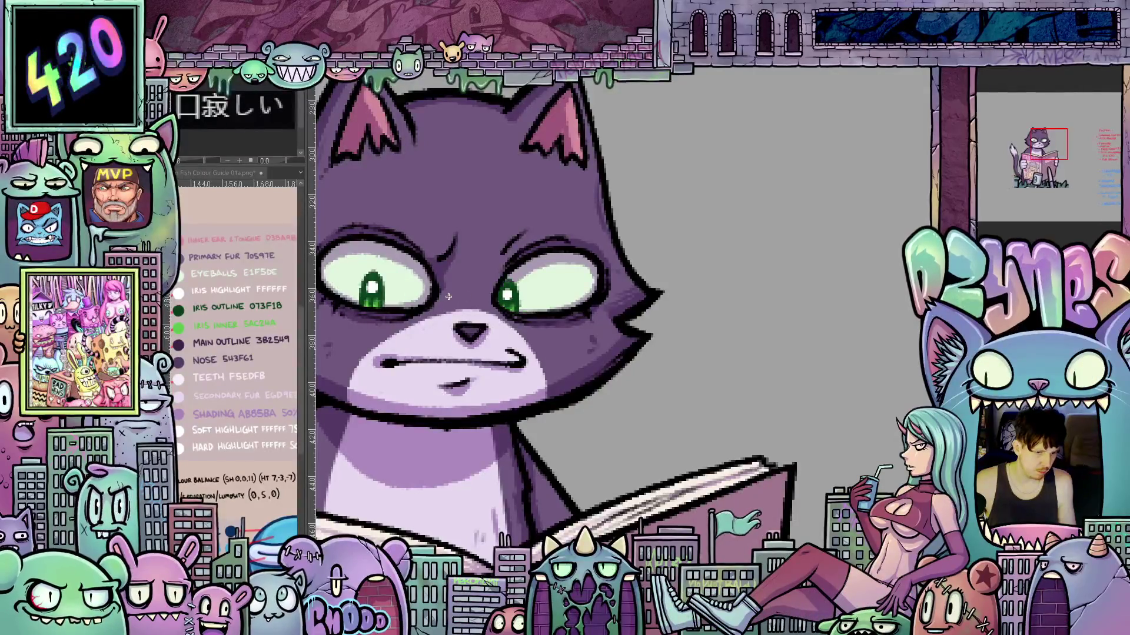
key("ctrl+z")
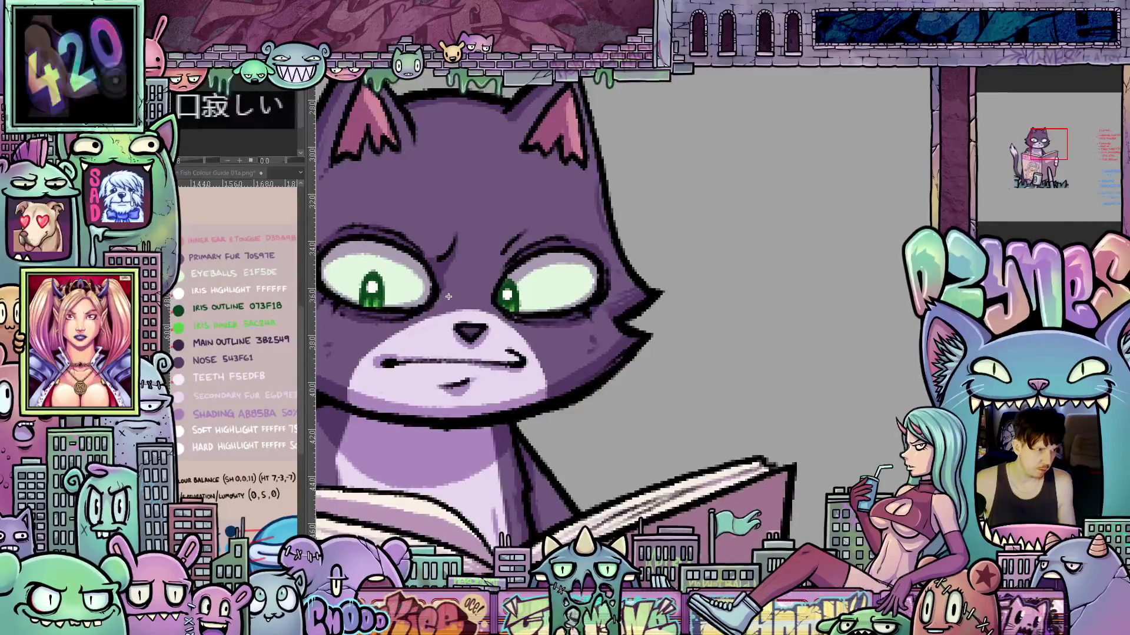
key("ctrl+z")
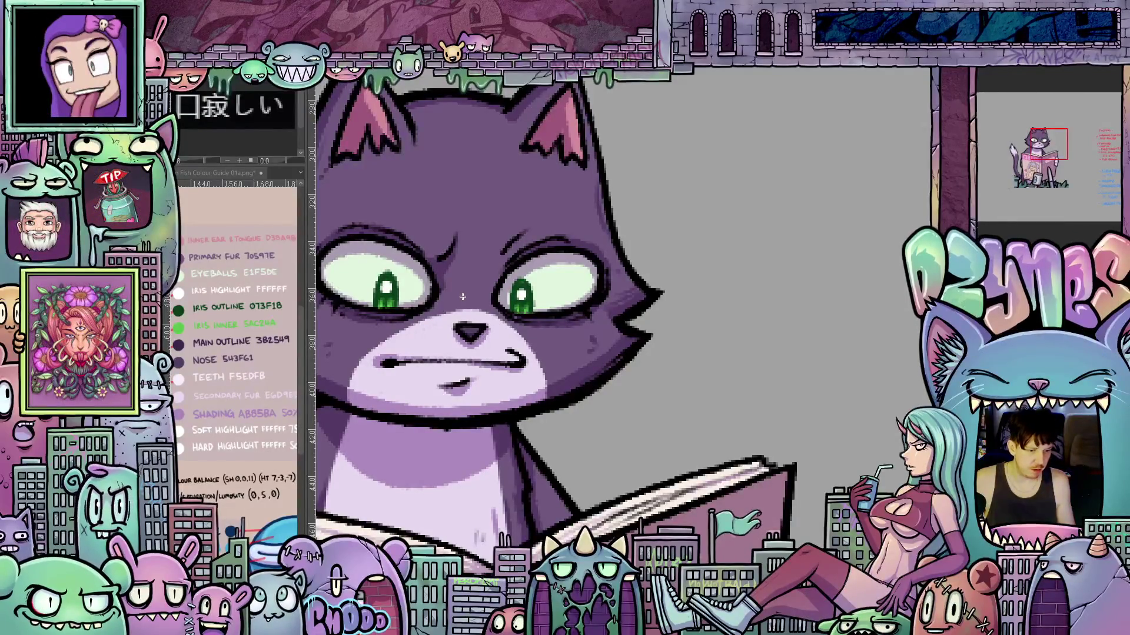
scroll(419, 303, "down", 3)
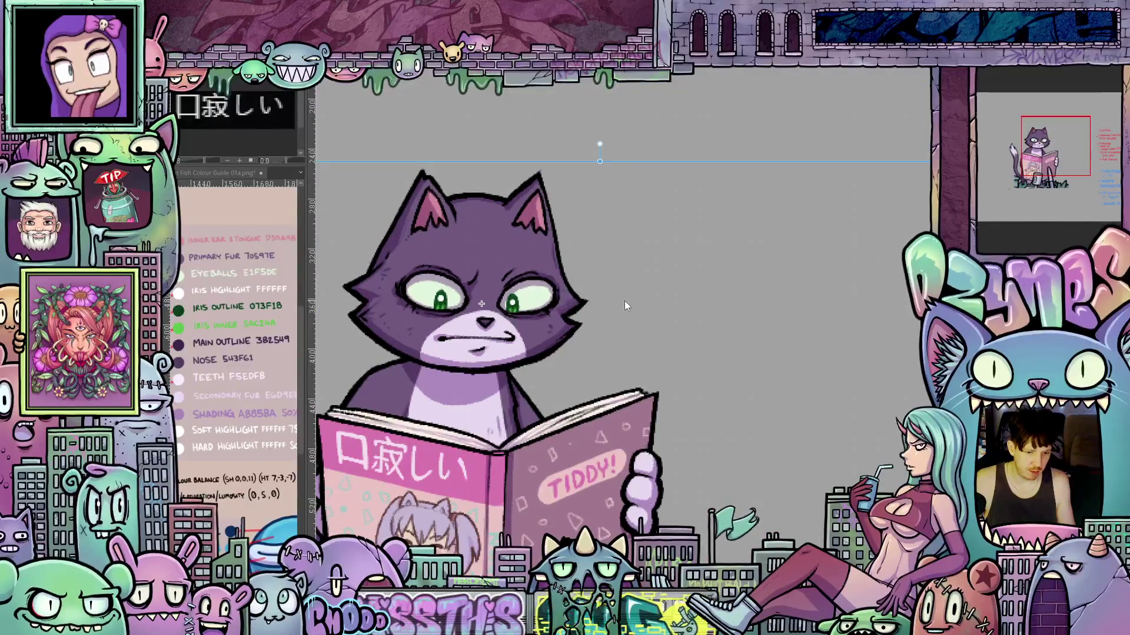
left_click_drag(619, 298, 674, 294)
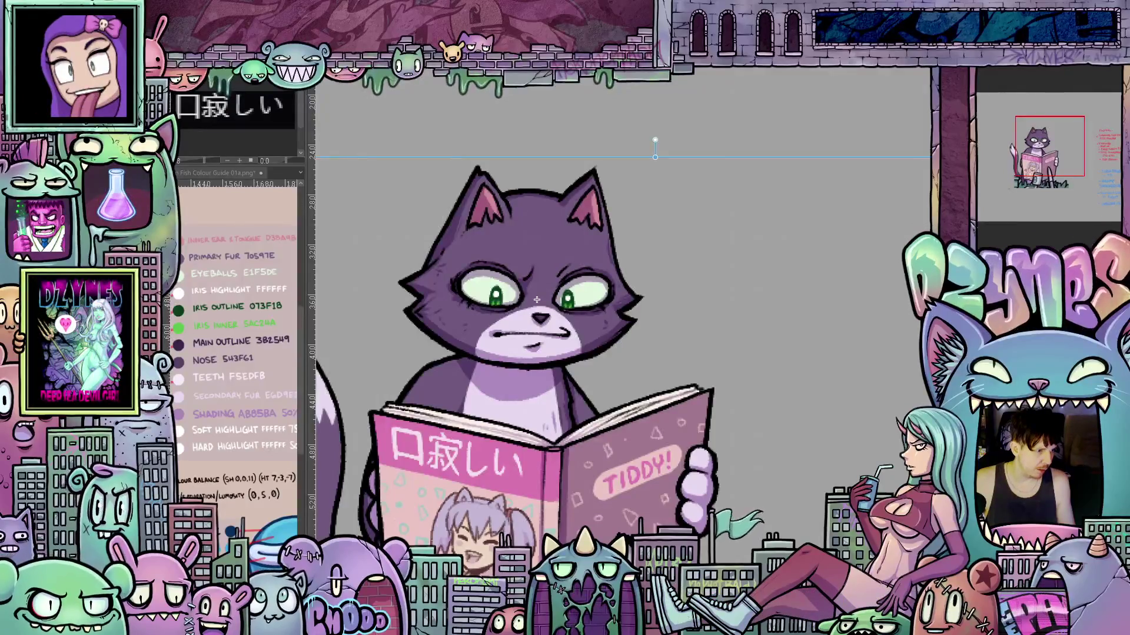
left_click_drag(536, 299, 529, 300)
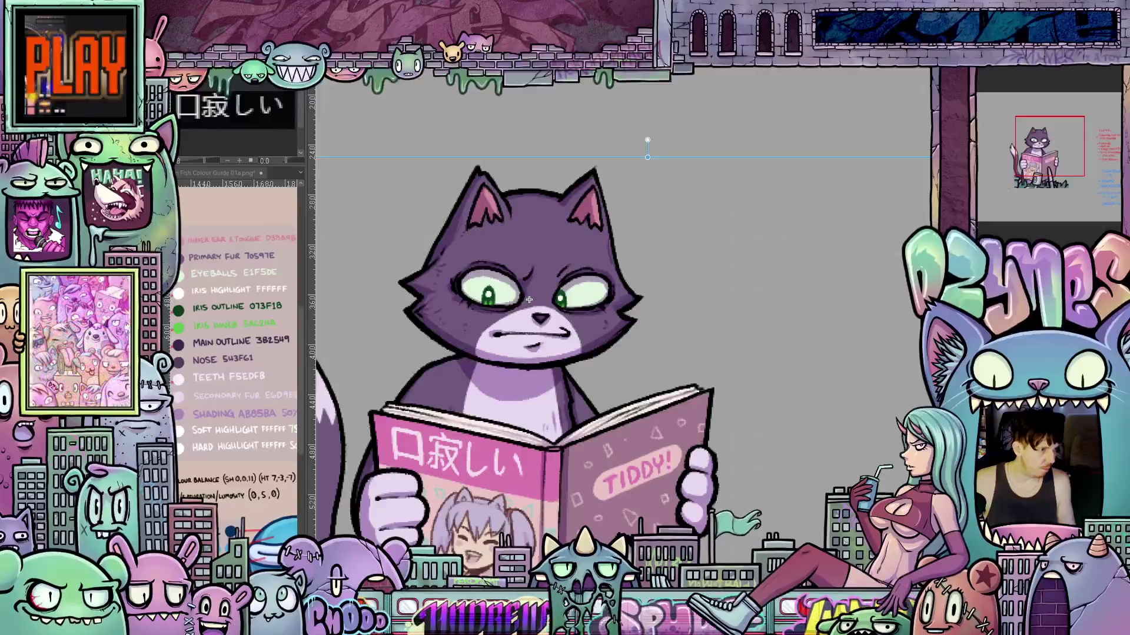
key("Escape")
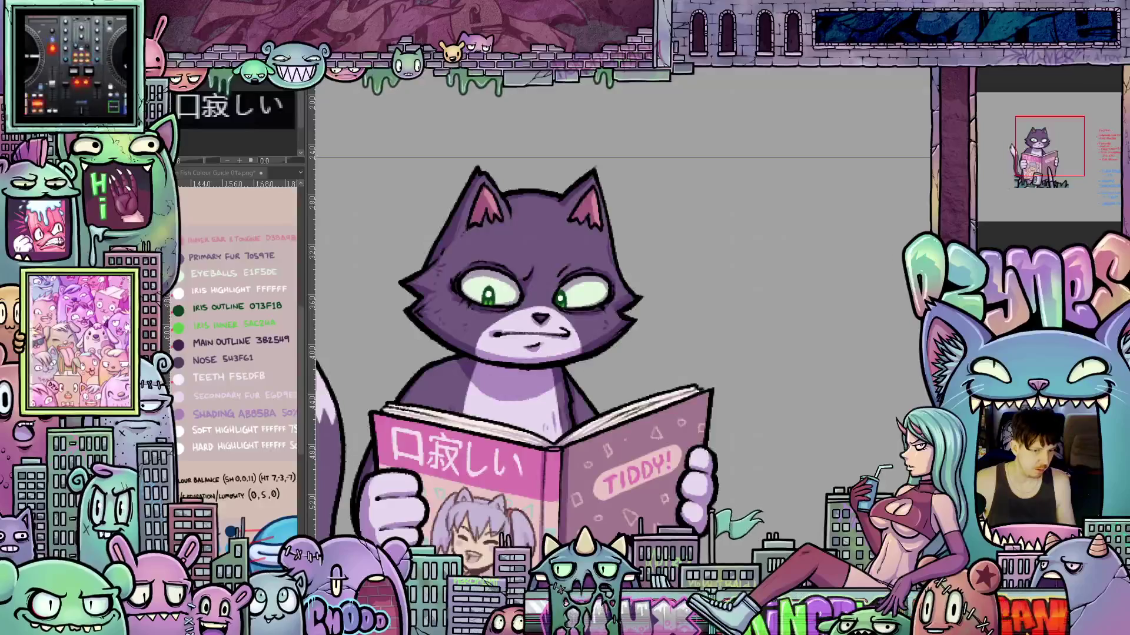
key("ctrl+z")
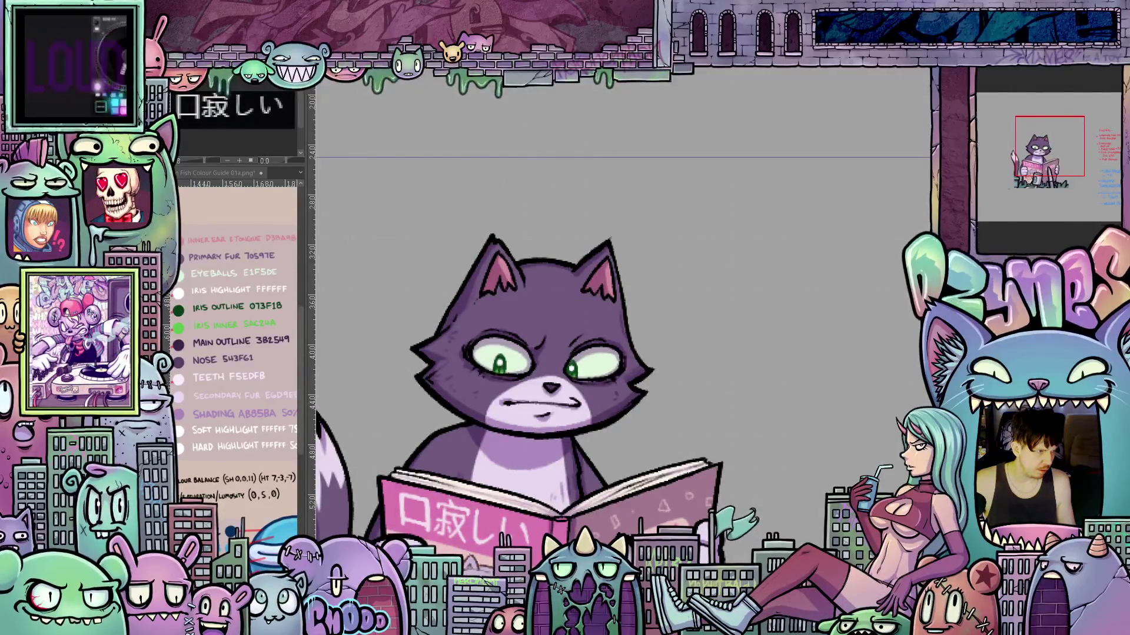
key("ctrl+z")
key("ctrl+z")
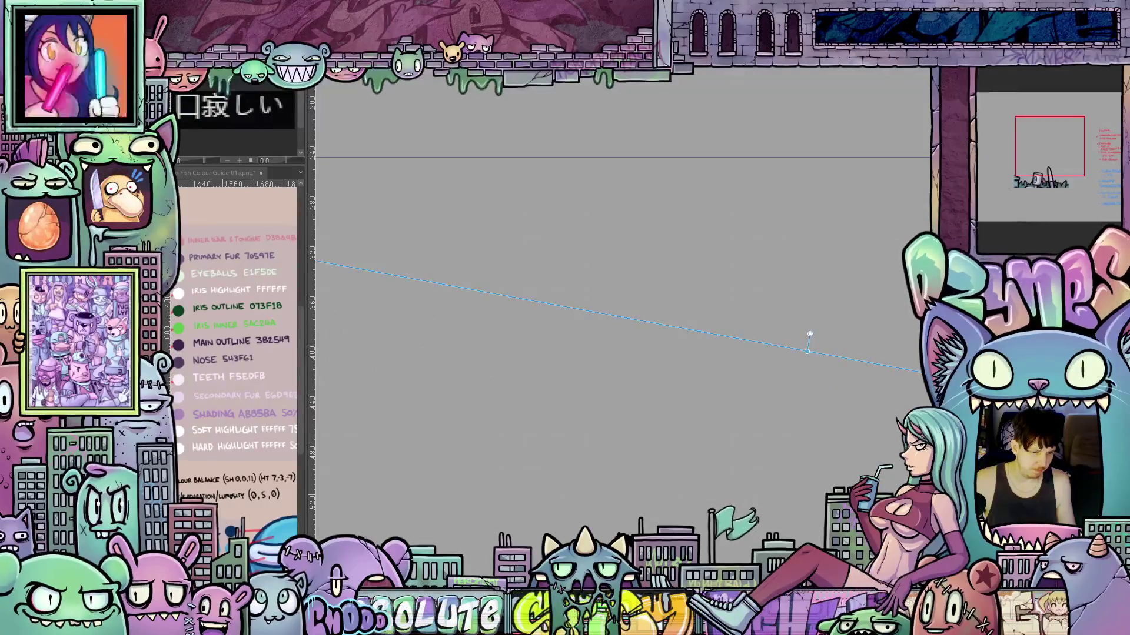
key("ctrl+y")
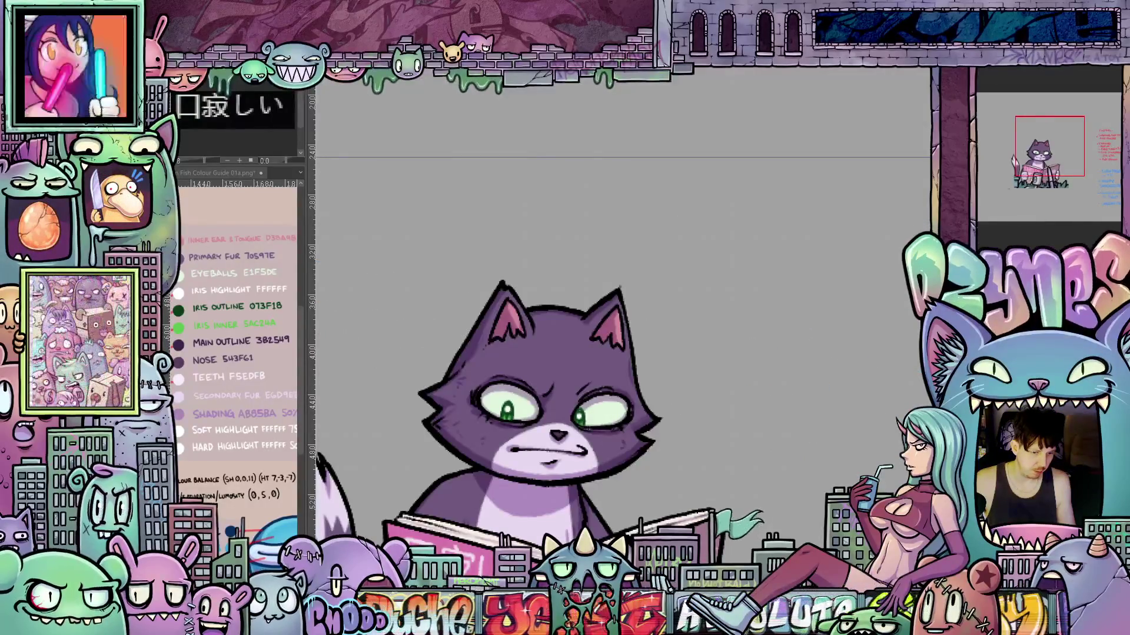
key("ctrl+y")
key("ctrl+y")
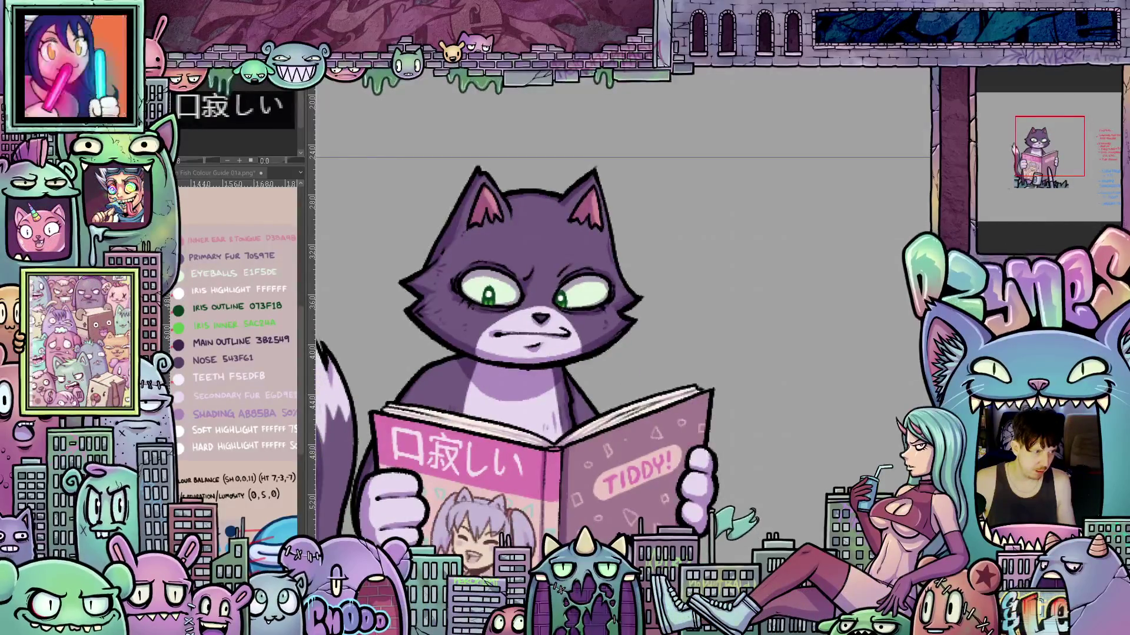
scroll(423, 286, "down", 1)
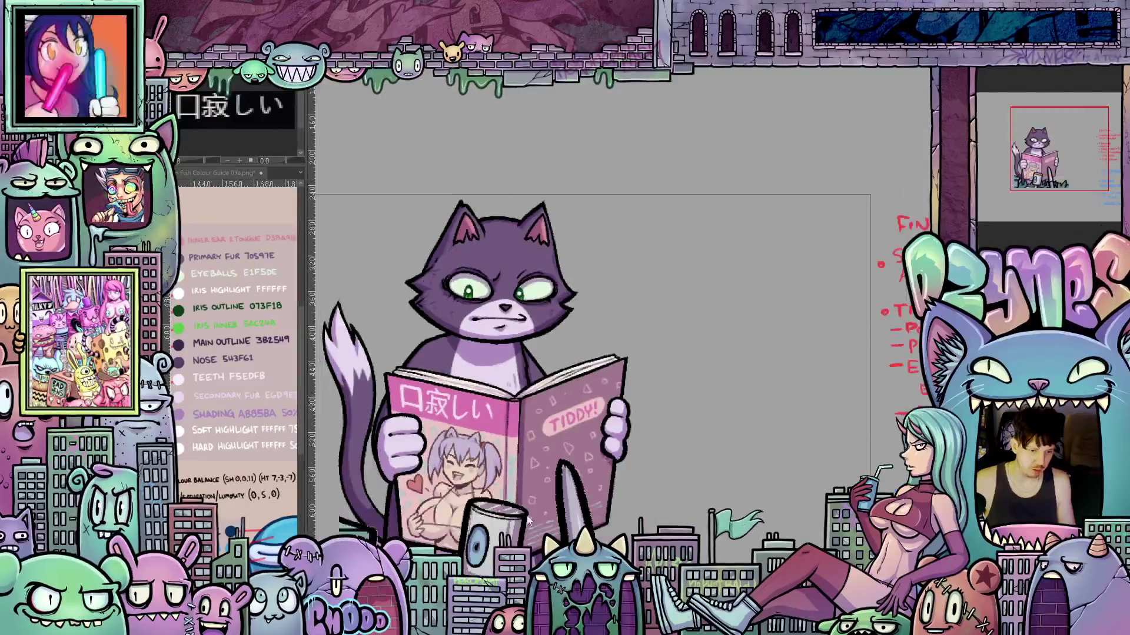
Show the page-turning frame, keeping its cat drawing after a trial delete and undo
left_click_drag(424, 287, 502, 293)
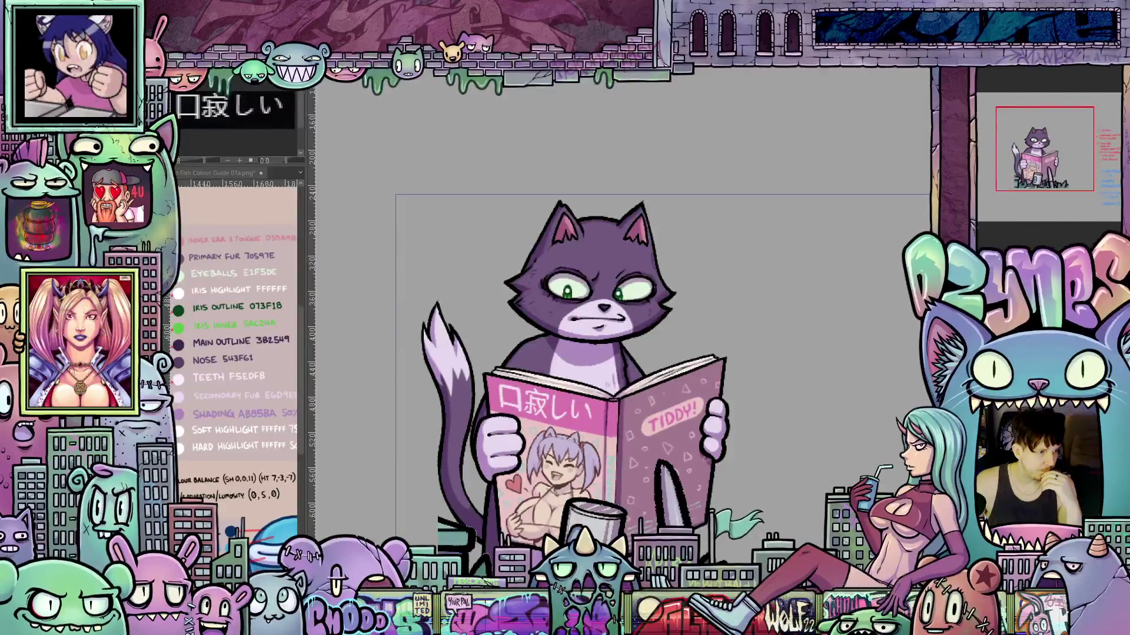
key(".")
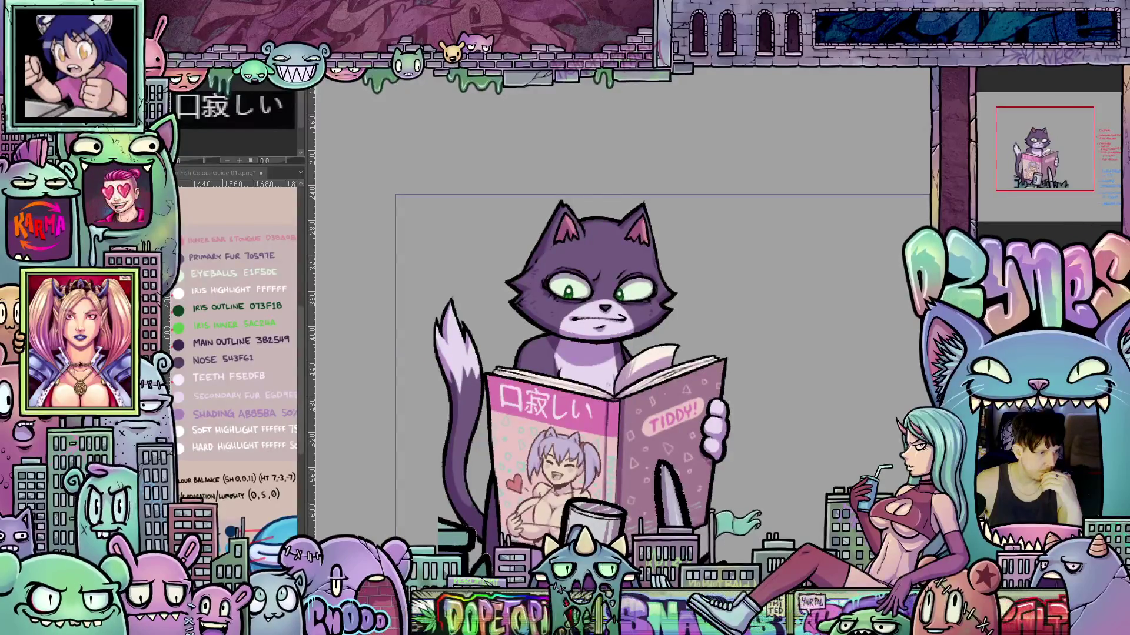
key(".")
key("ctrl+t")
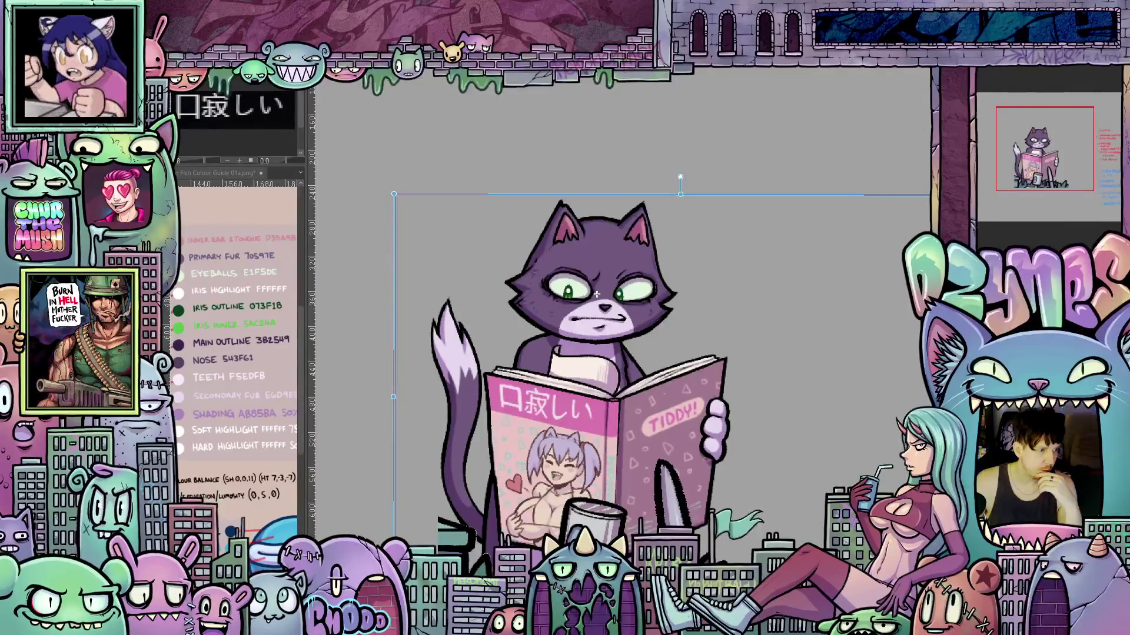
key("Delete")
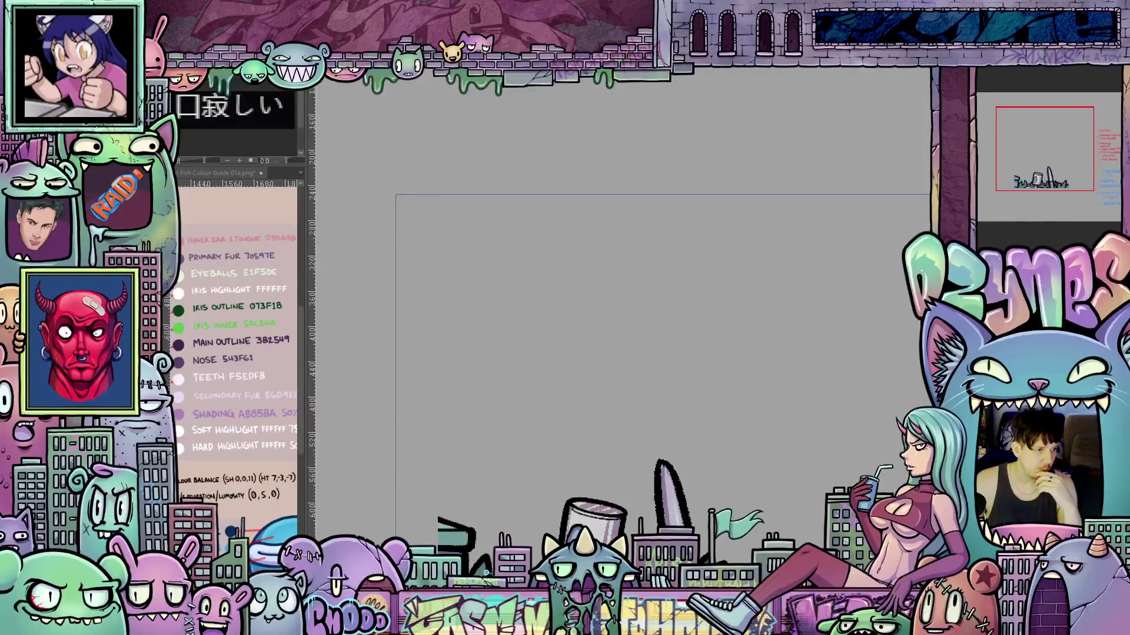
key("ctrl+z")
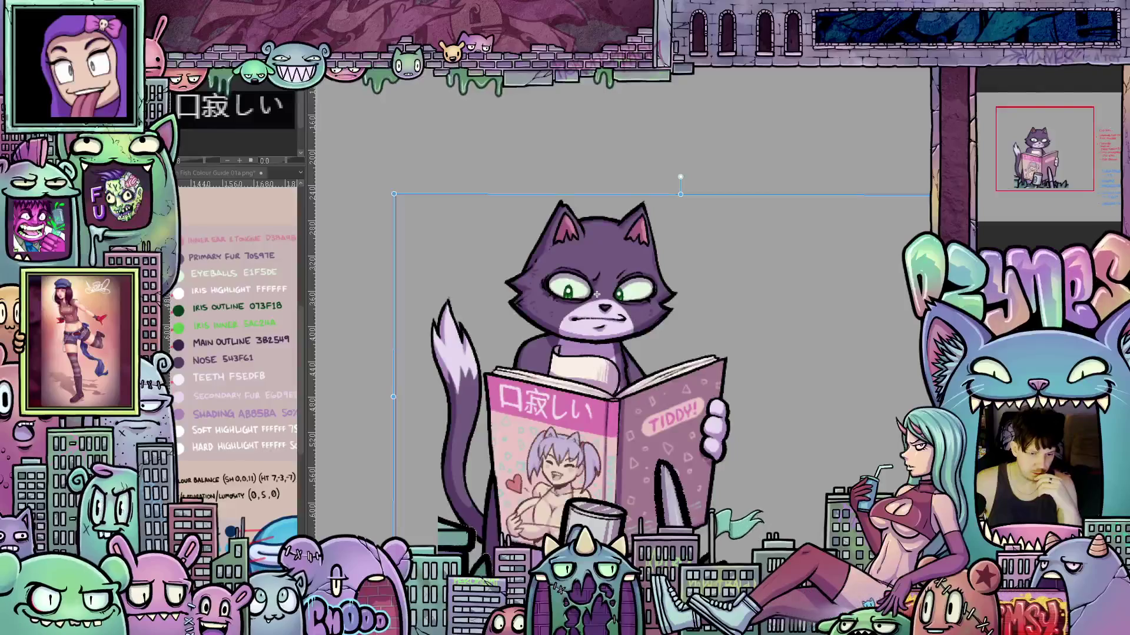
key("ctrl+z")
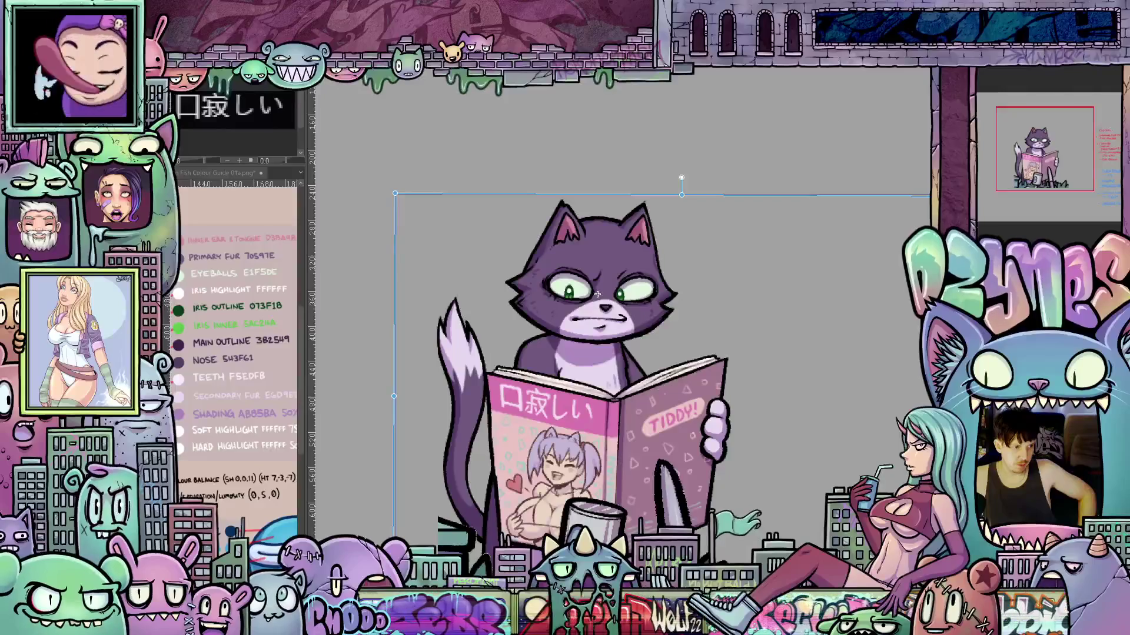
scroll(723, 323, "up", 2)
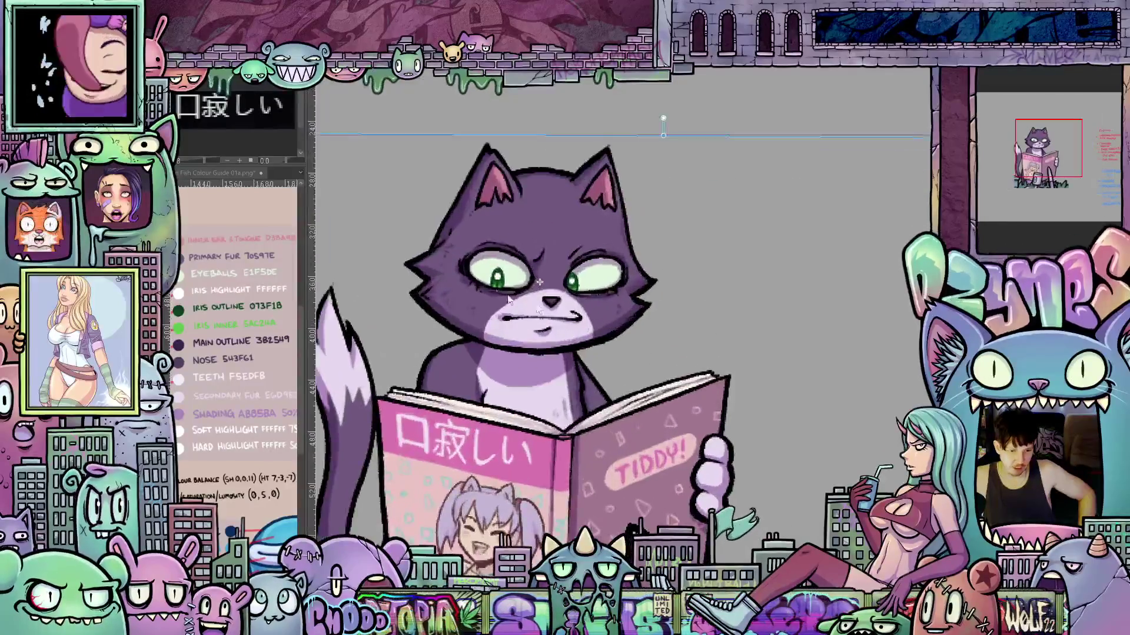
Shift the pupils right, then settle them back slightly left in the current frame
left_click_drag(532, 136, 549, 137)
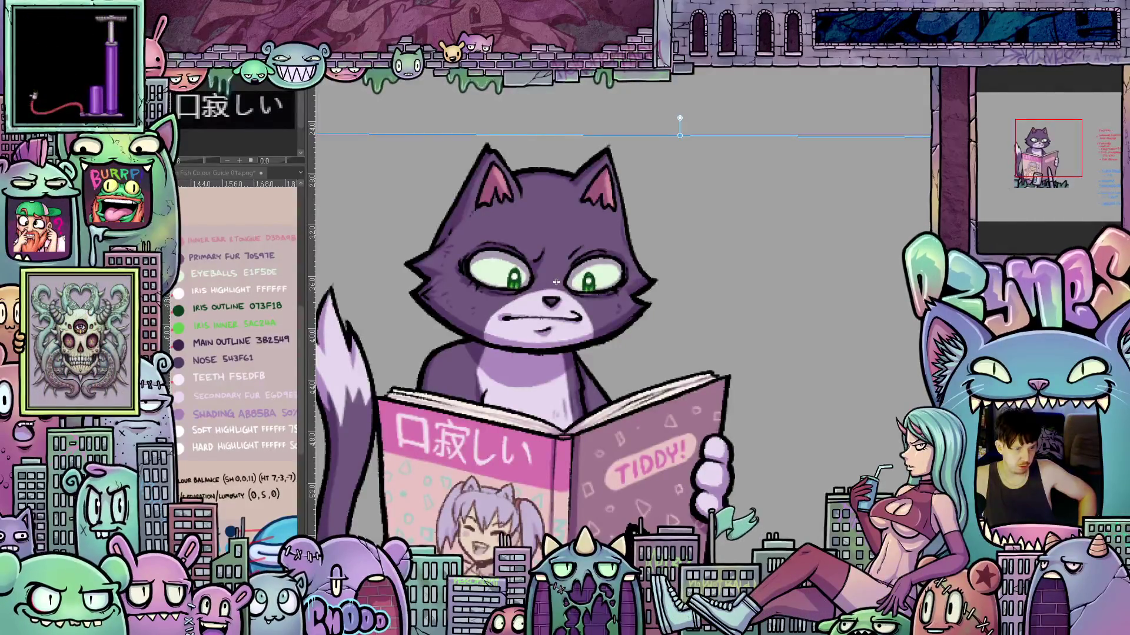
left_click_drag(556, 281, 554, 282)
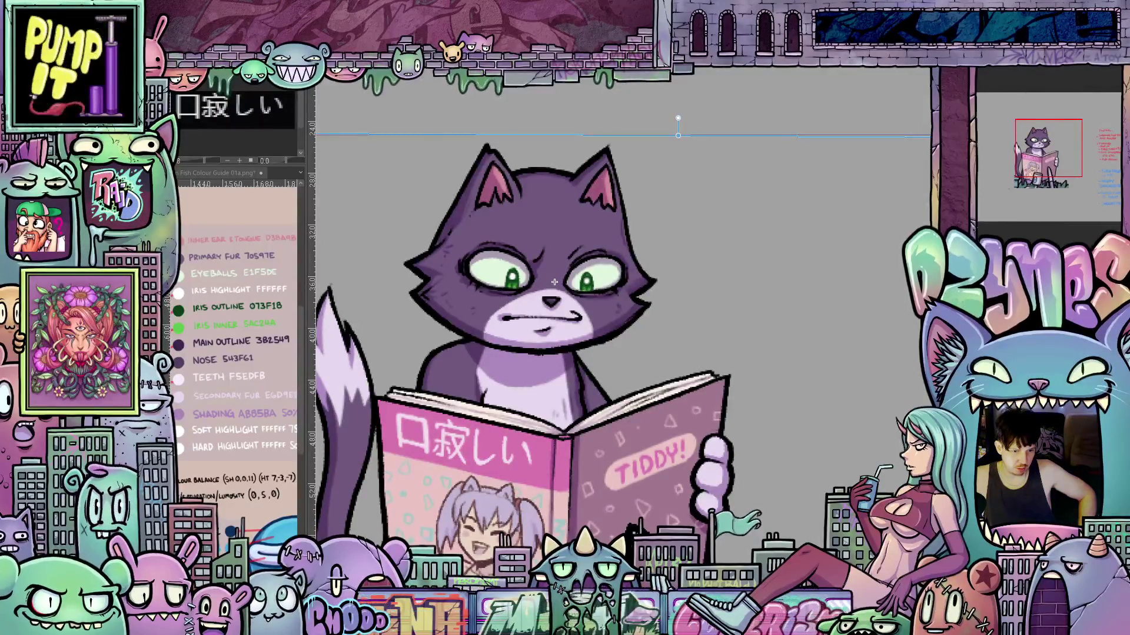
left_click_drag(554, 281, 537, 282)
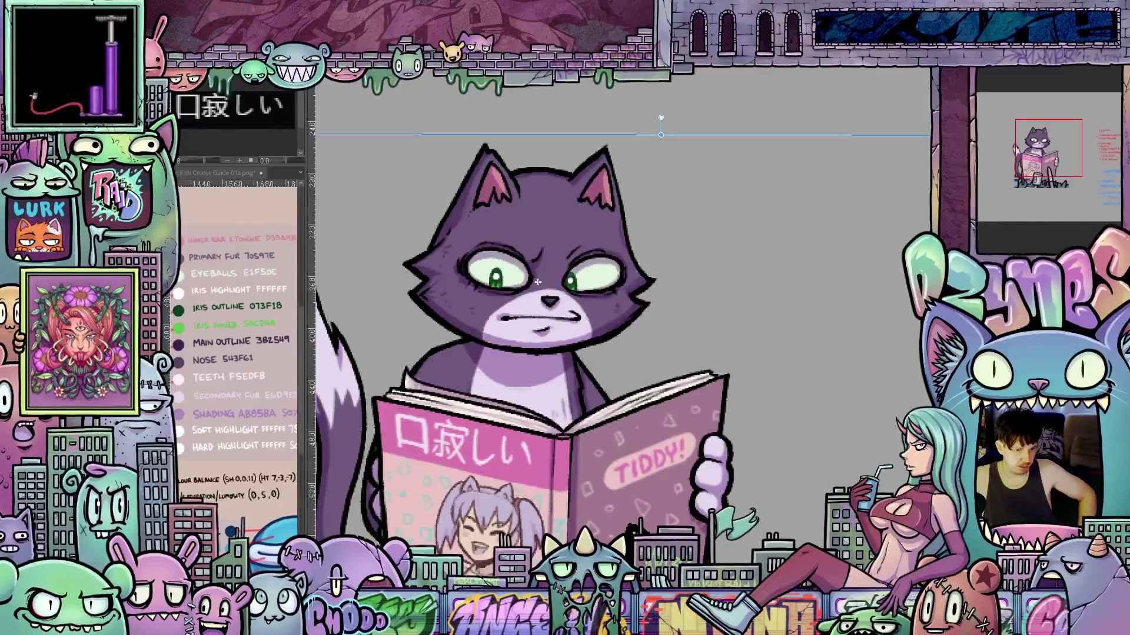
Advance seven frames to the left-paw-on-magazine pose and shift its pupils slightly left
key("Right")
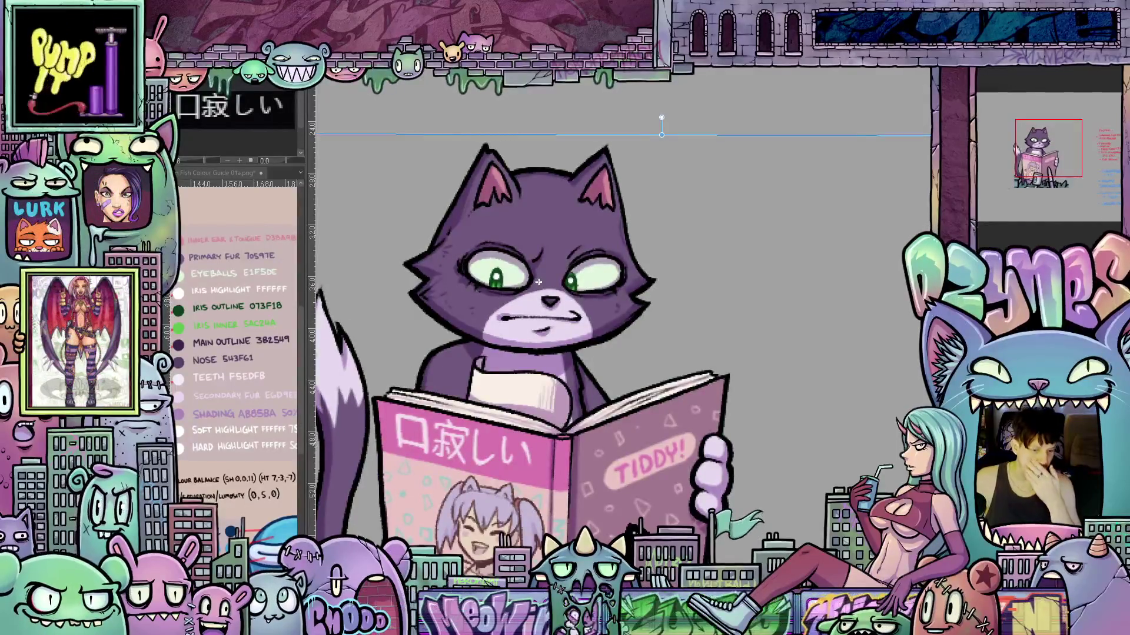
key("Right")
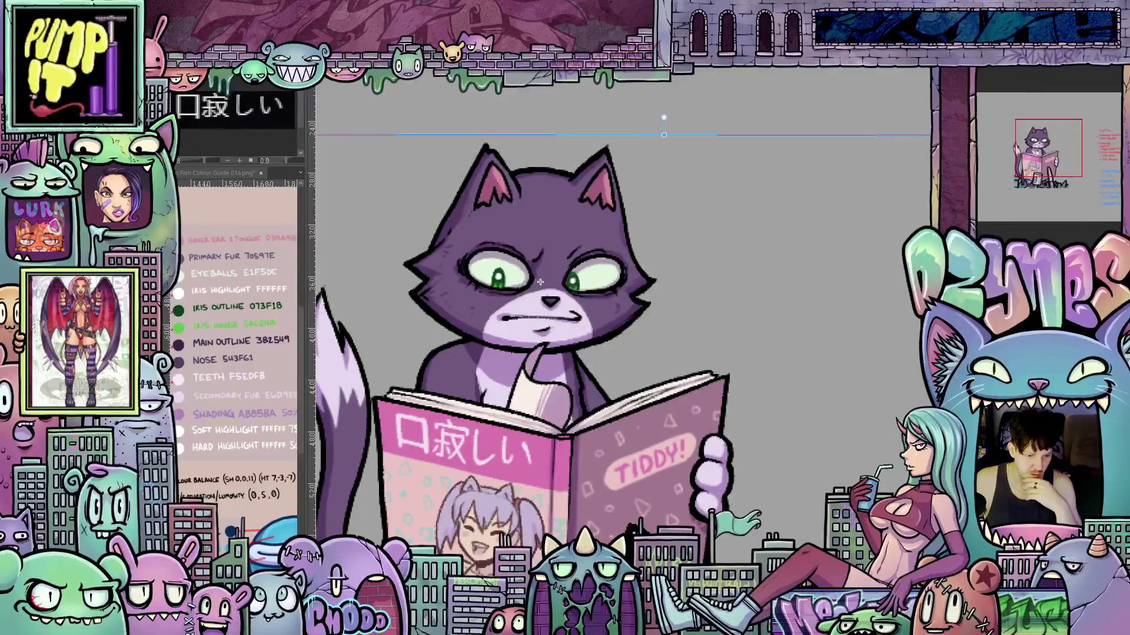
key("Right")
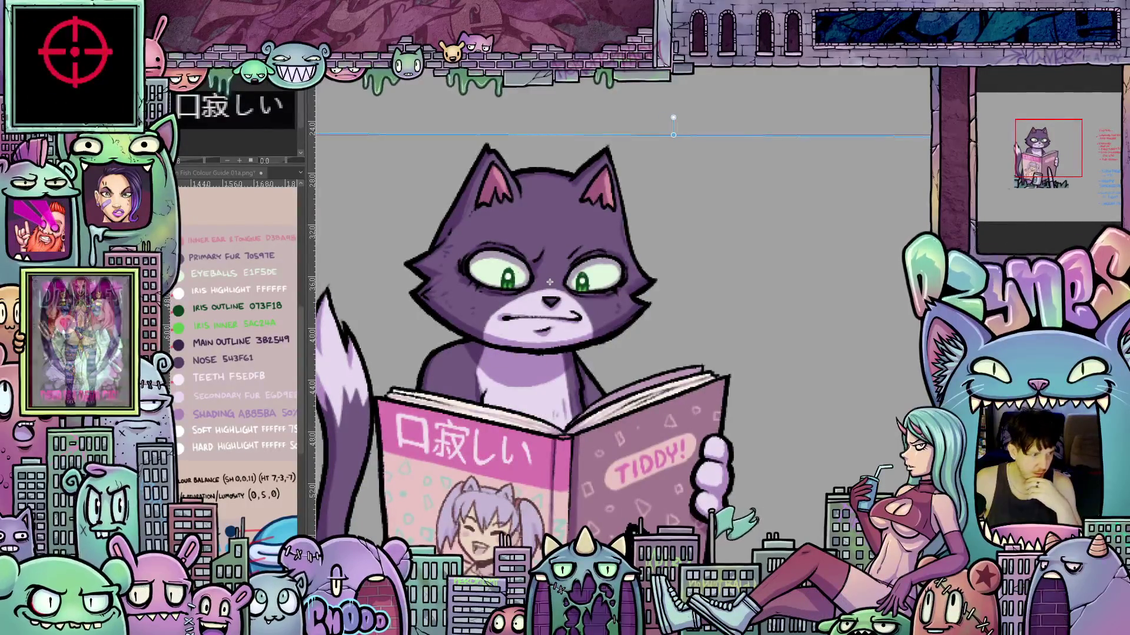
key("Right")
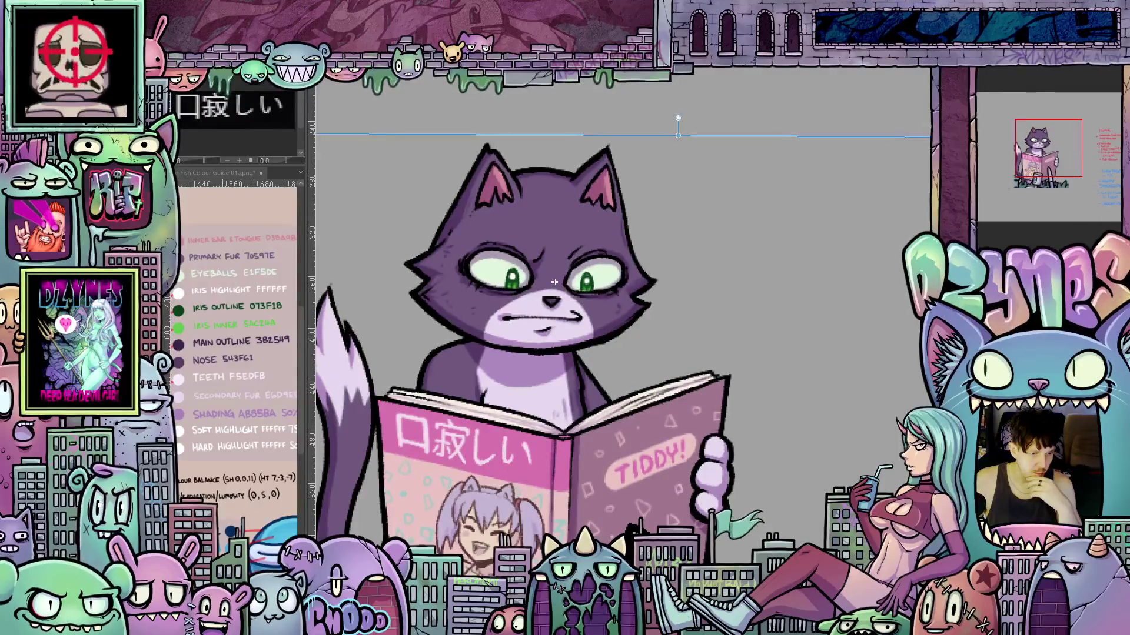
key("Right")
key("Right")
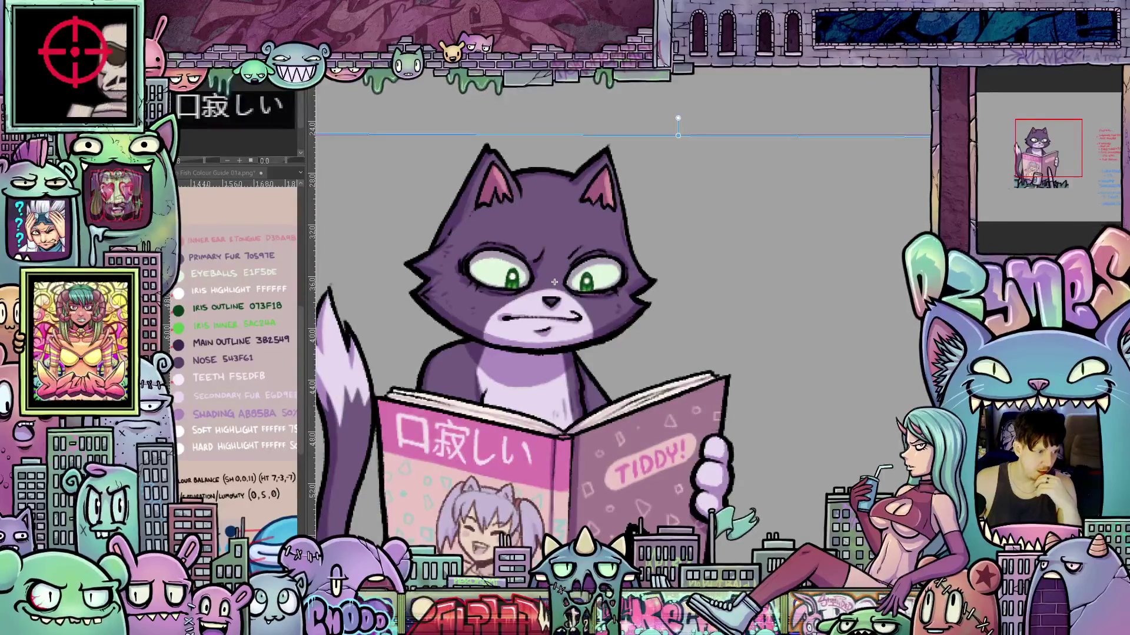
key("Right")
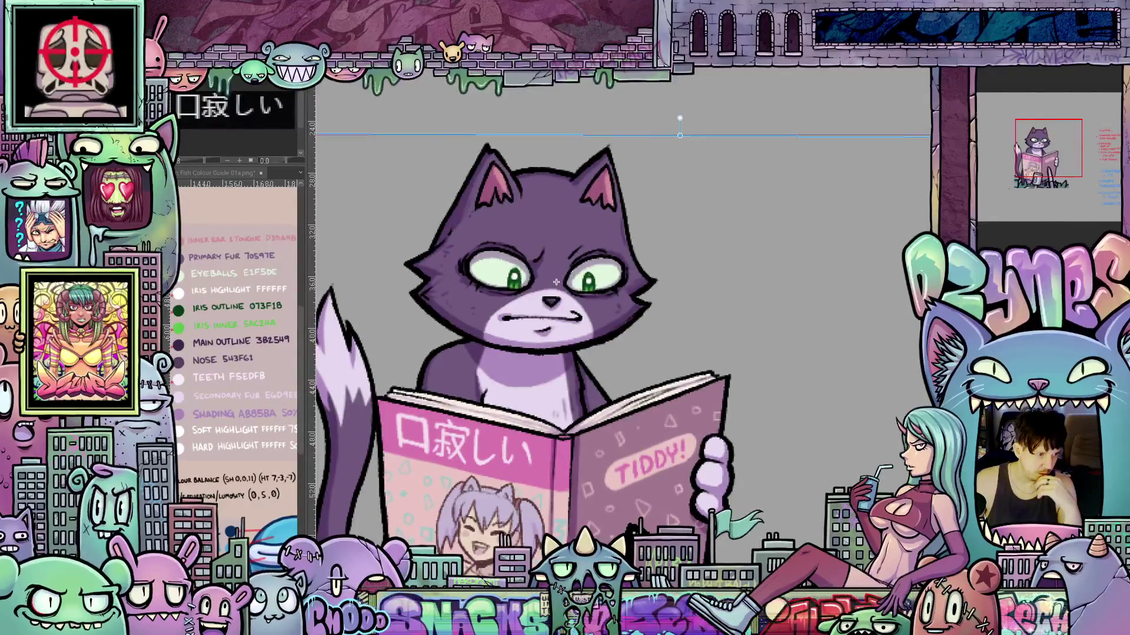
key("Right")
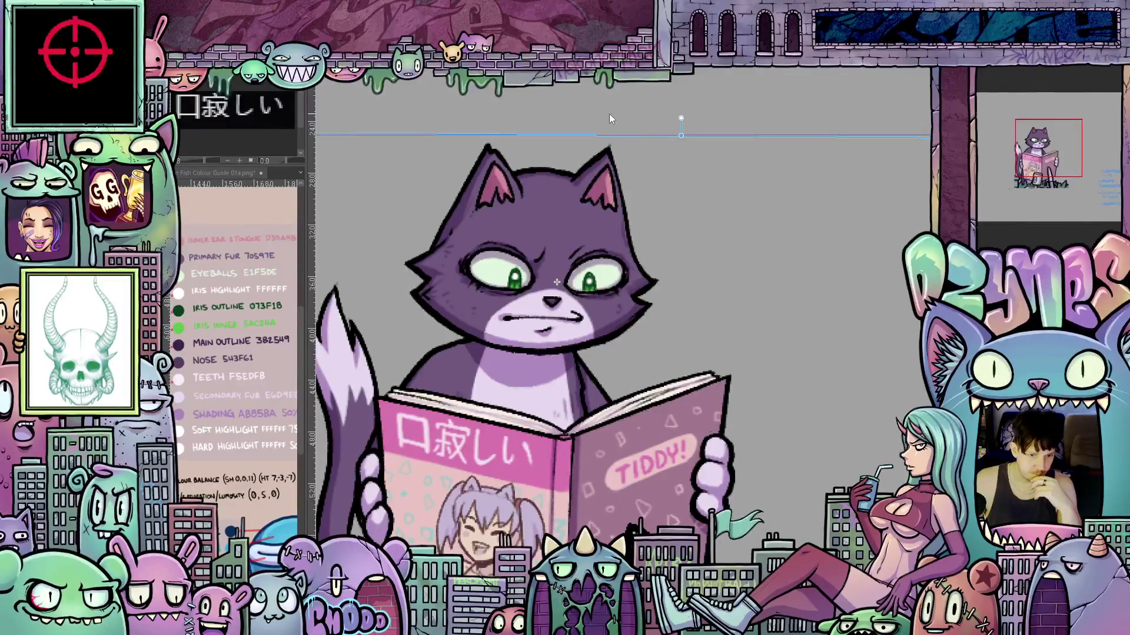
left_click_drag(614, 137, 601, 136)
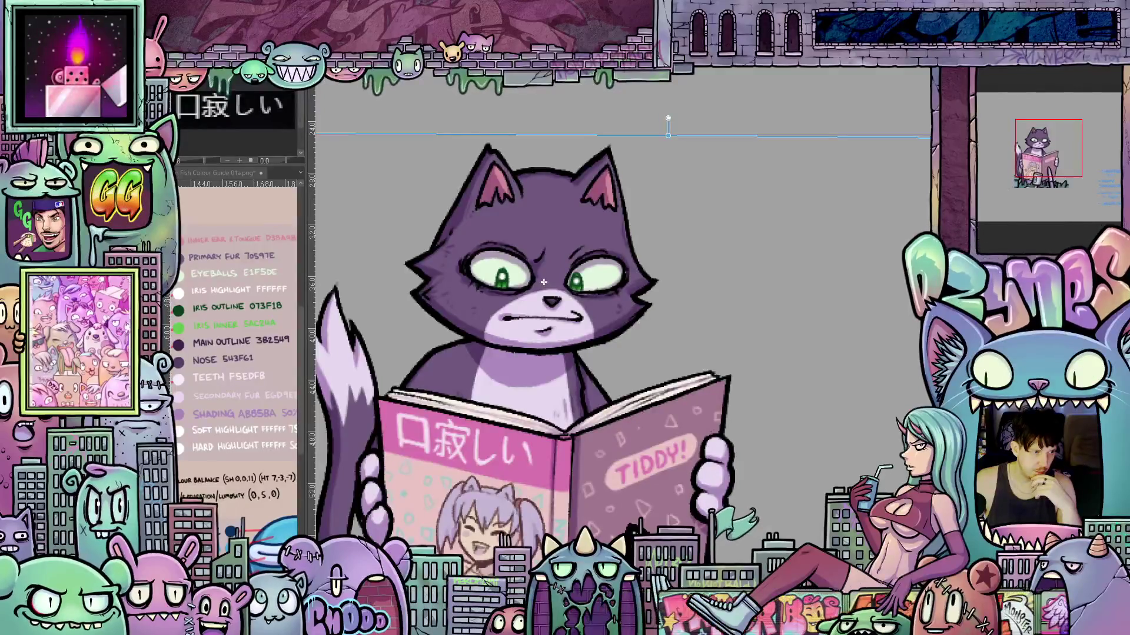
key("ctrl+z")
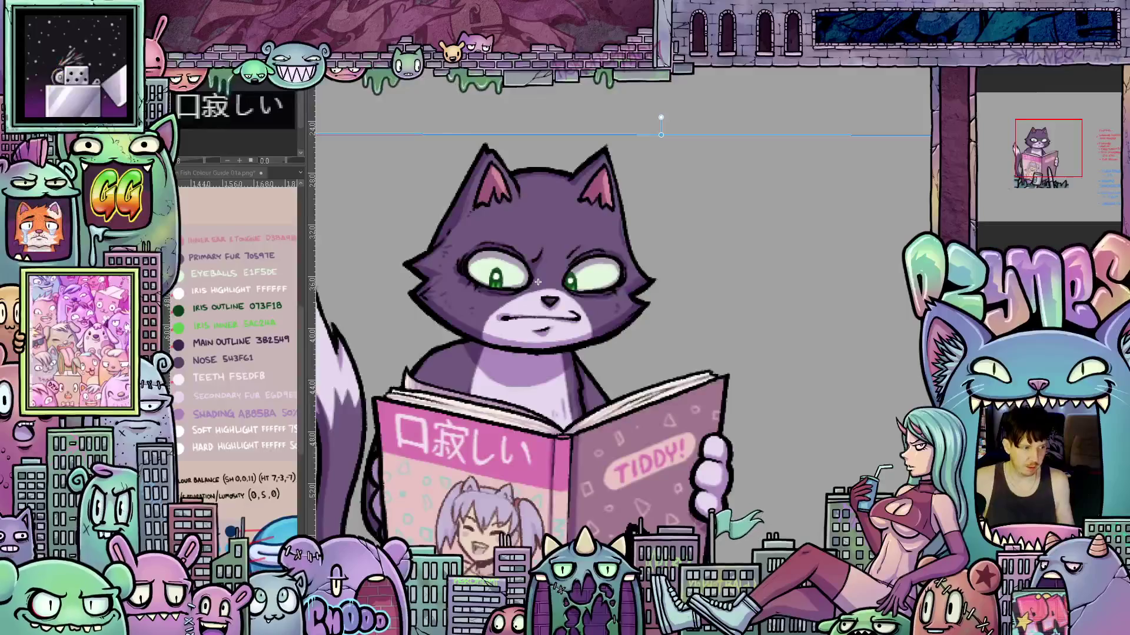
key("ctrl+shift+z")
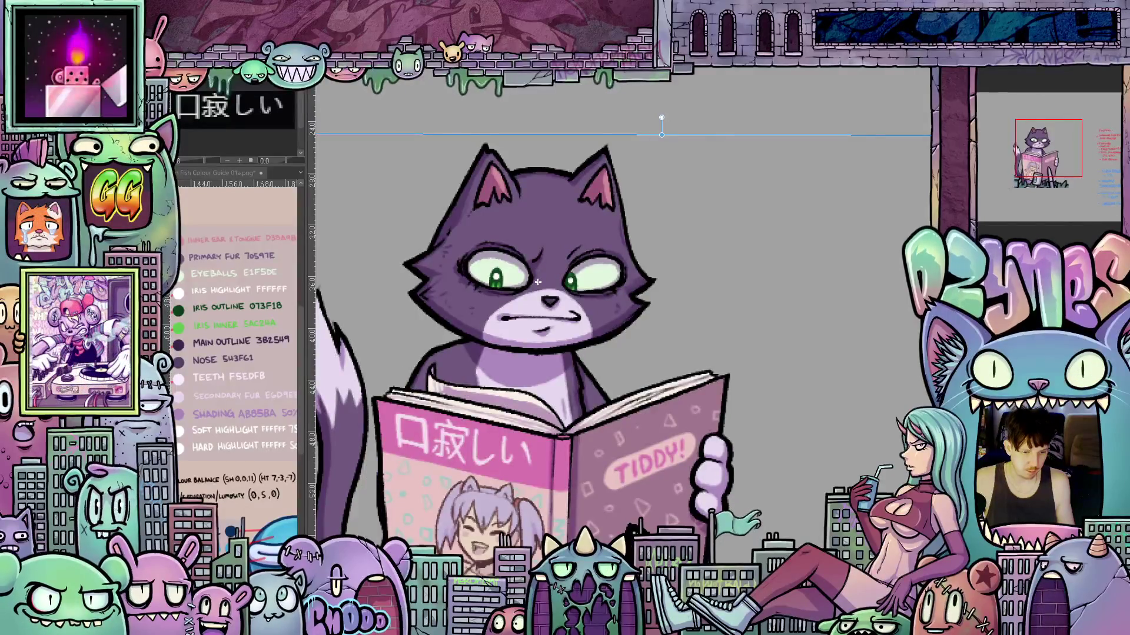
key("ctrl+shift+z")
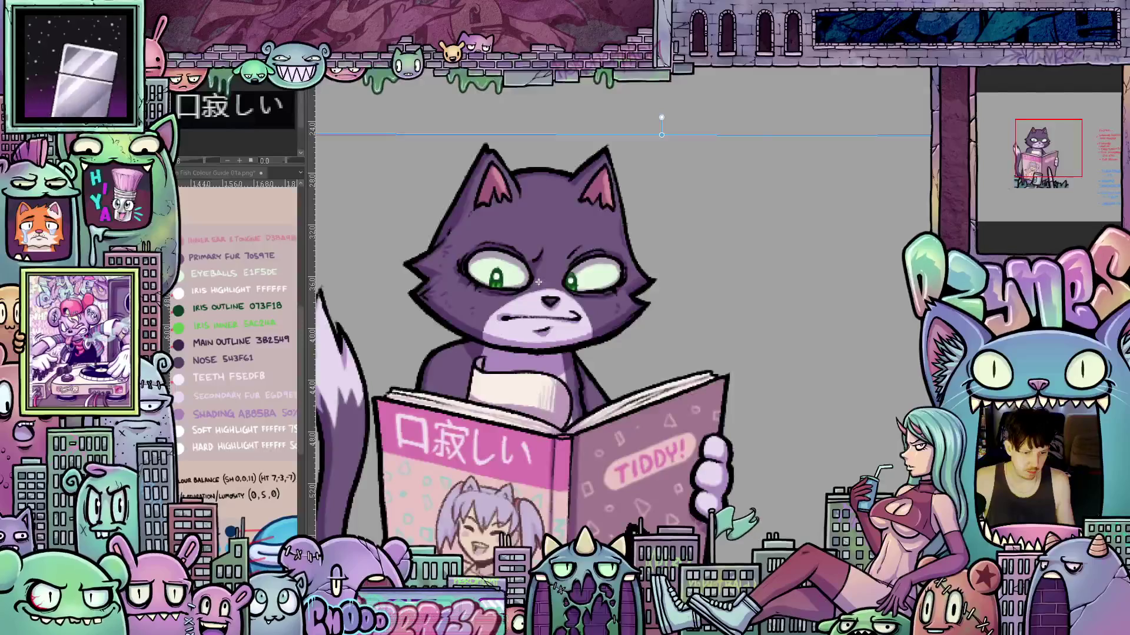
key("ctrl+z")
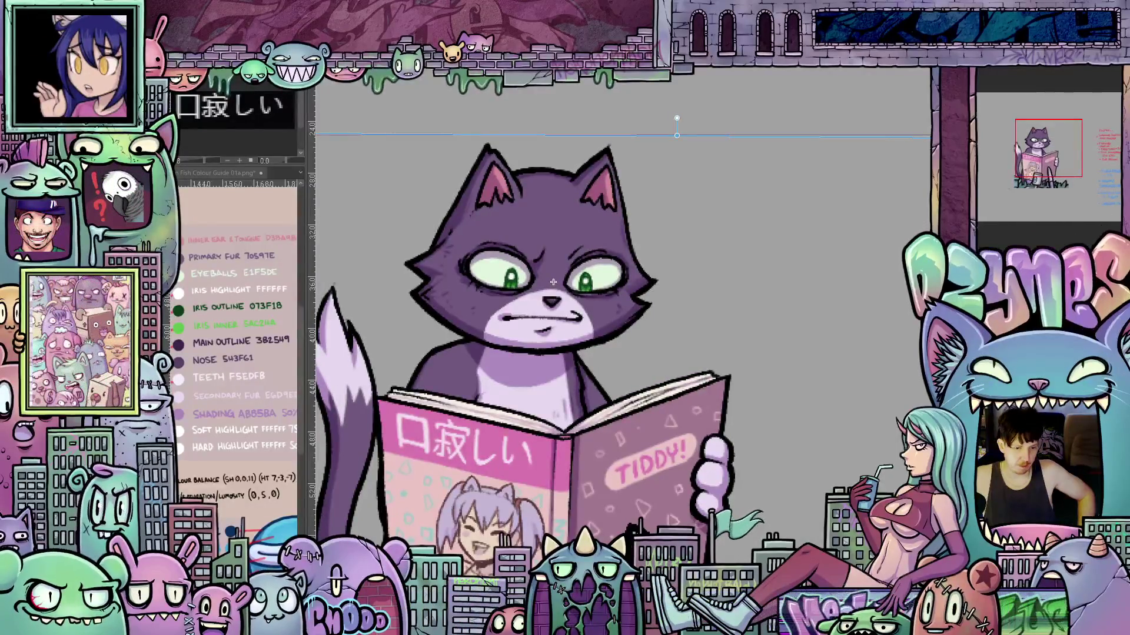
key("ctrl+z")
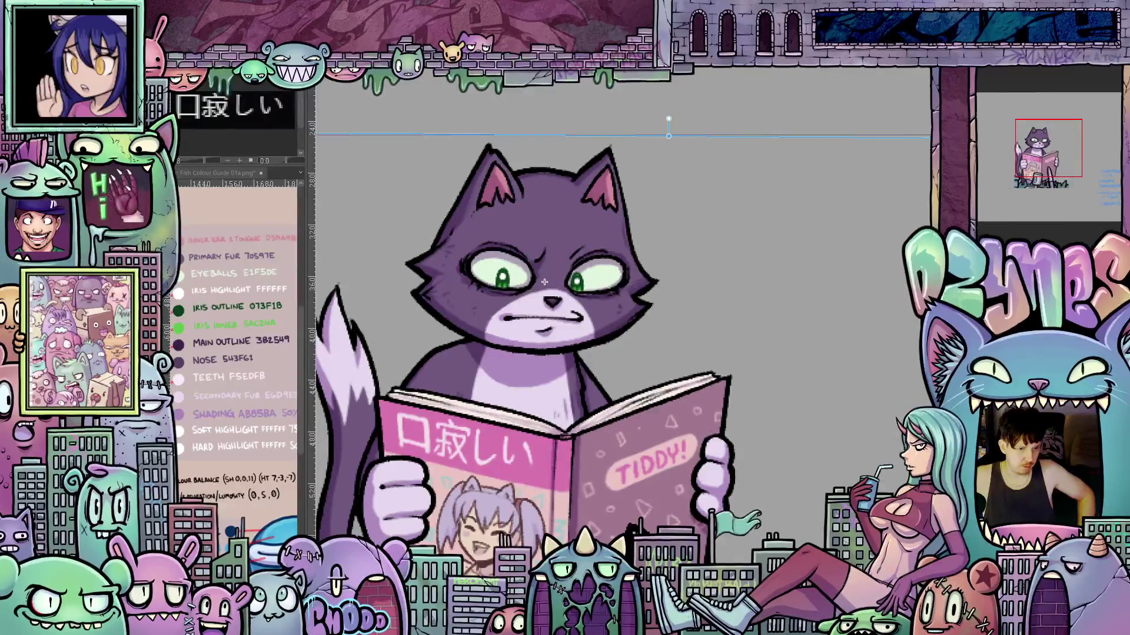
key("ctrl+z")
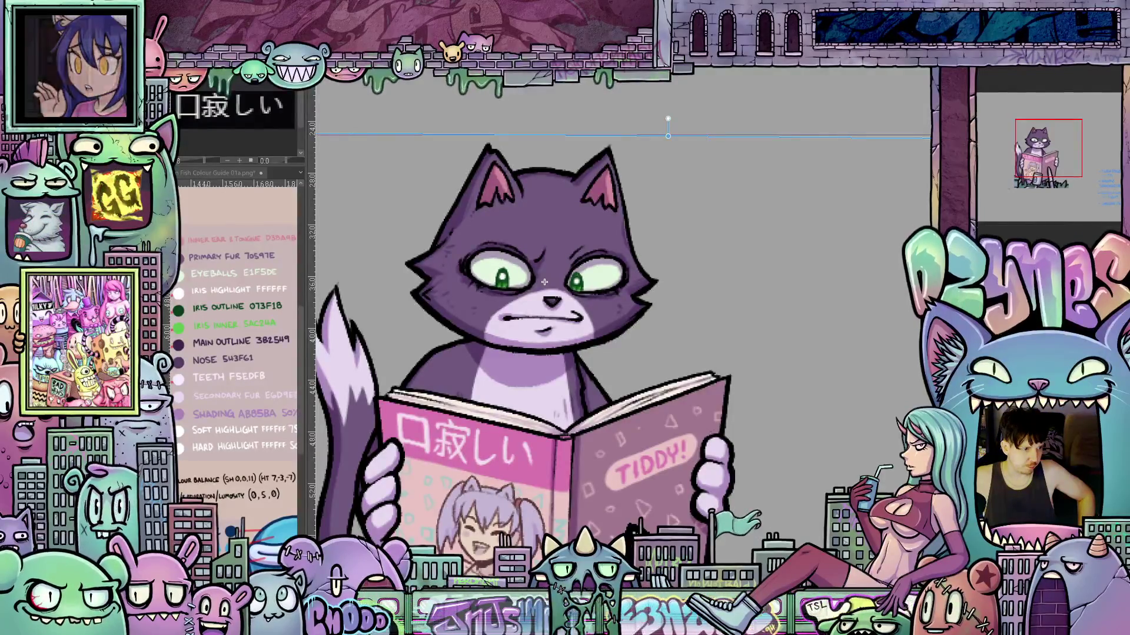
key("ctrl+shift+z")
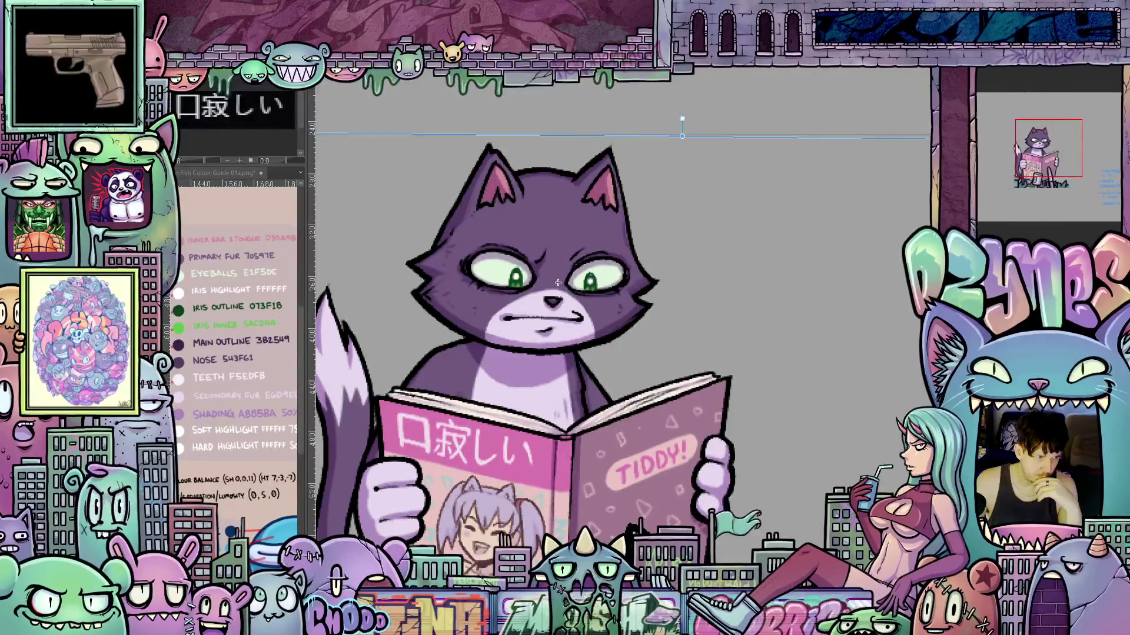
key("period")
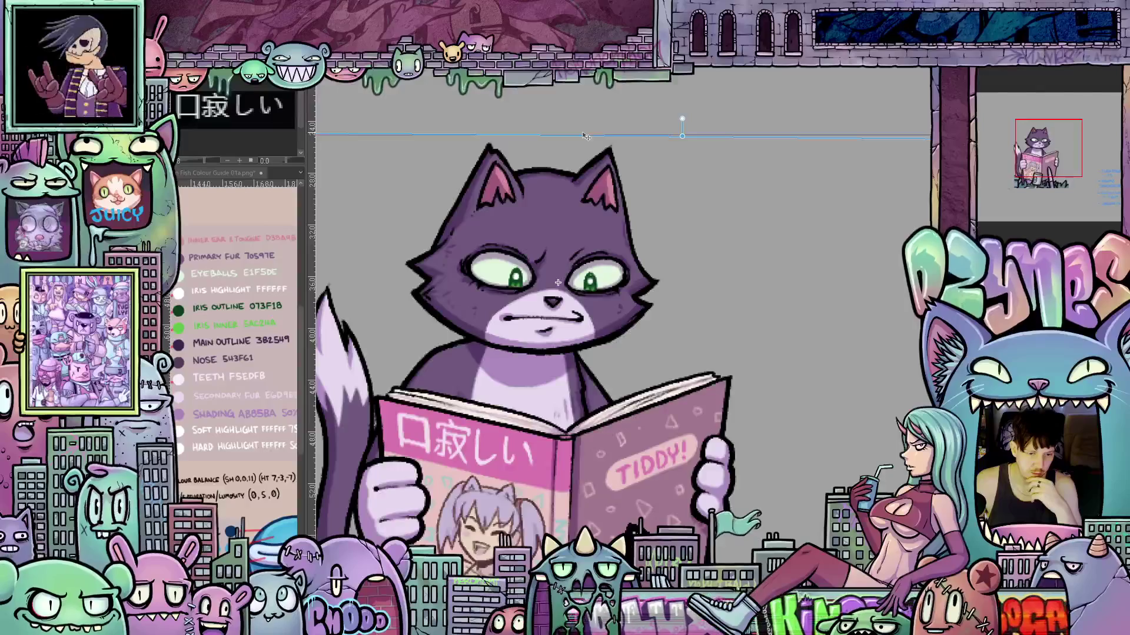
Nudge the pupils left and back, then flip cels to the pose without the left paw
left_click_drag(579, 135, 571, 136)
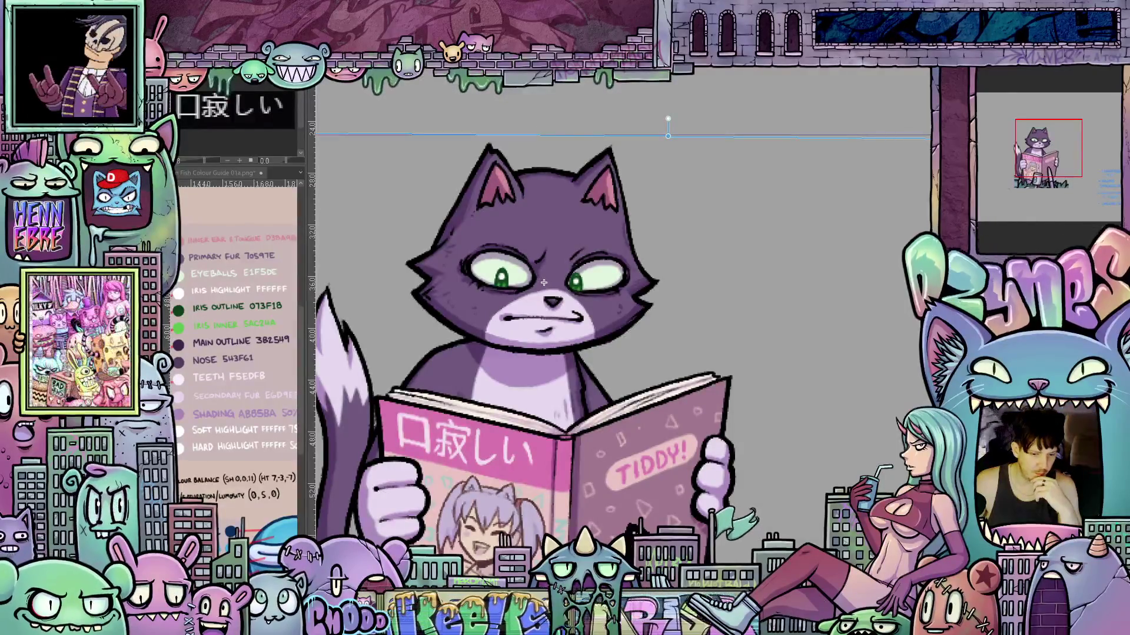
left_click_drag(544, 282, 554, 282)
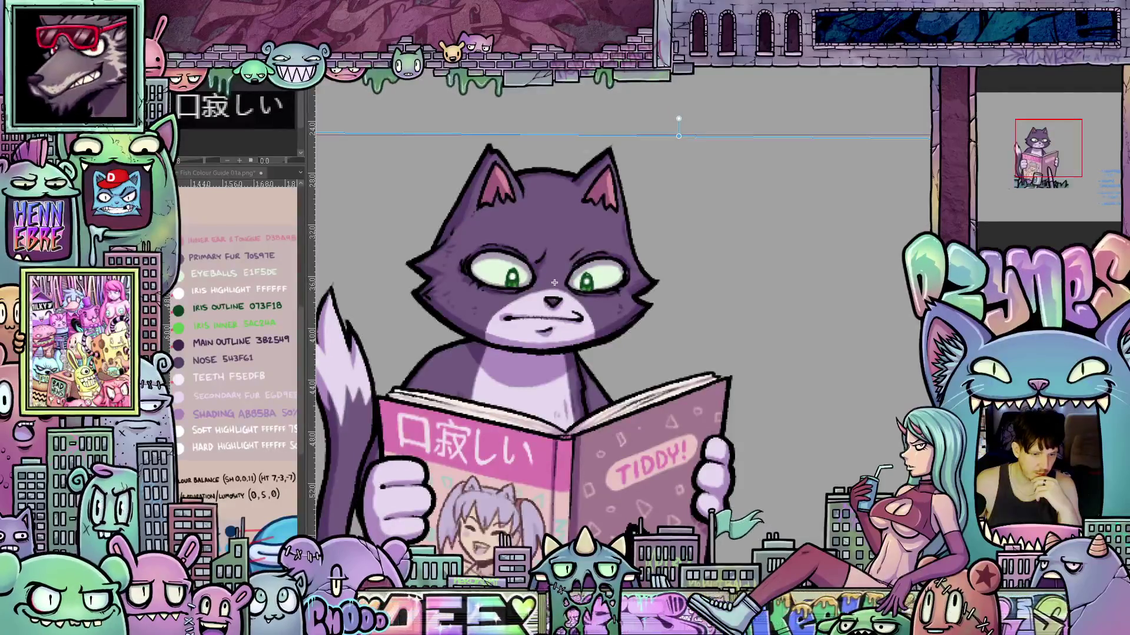
key("ctrl+z")
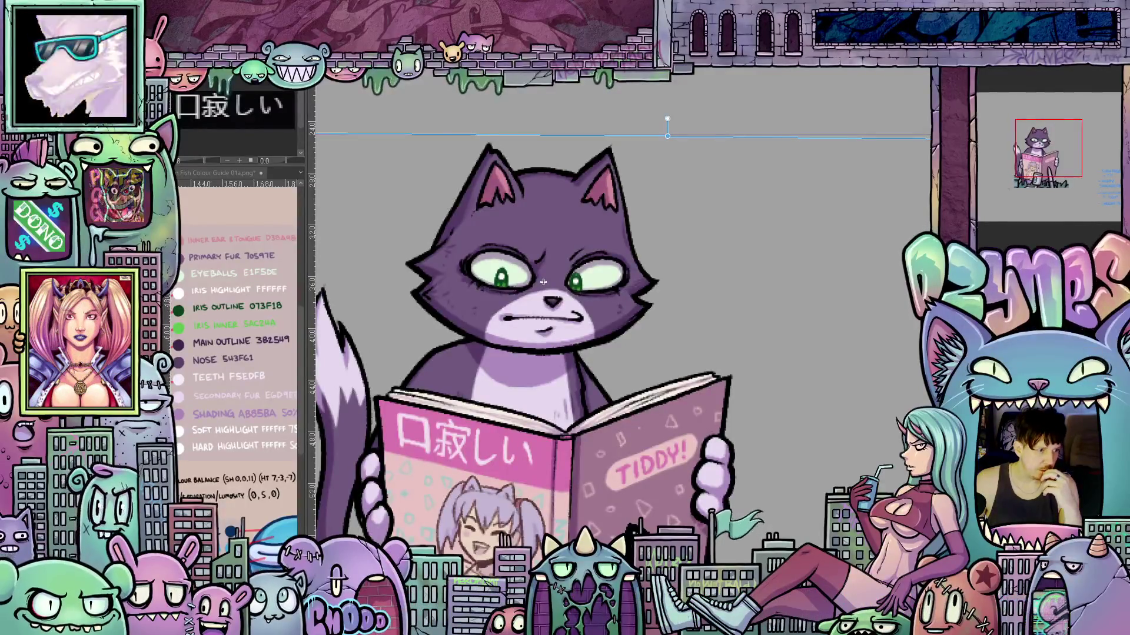
key("ctrl+shift+z")
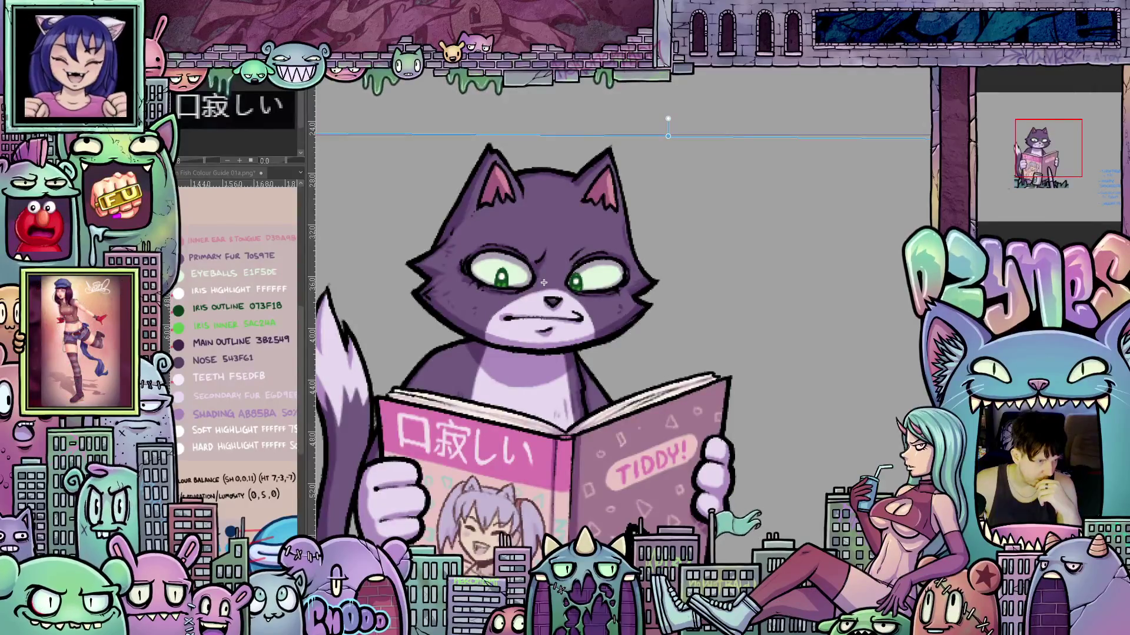
key("ctrl+z")
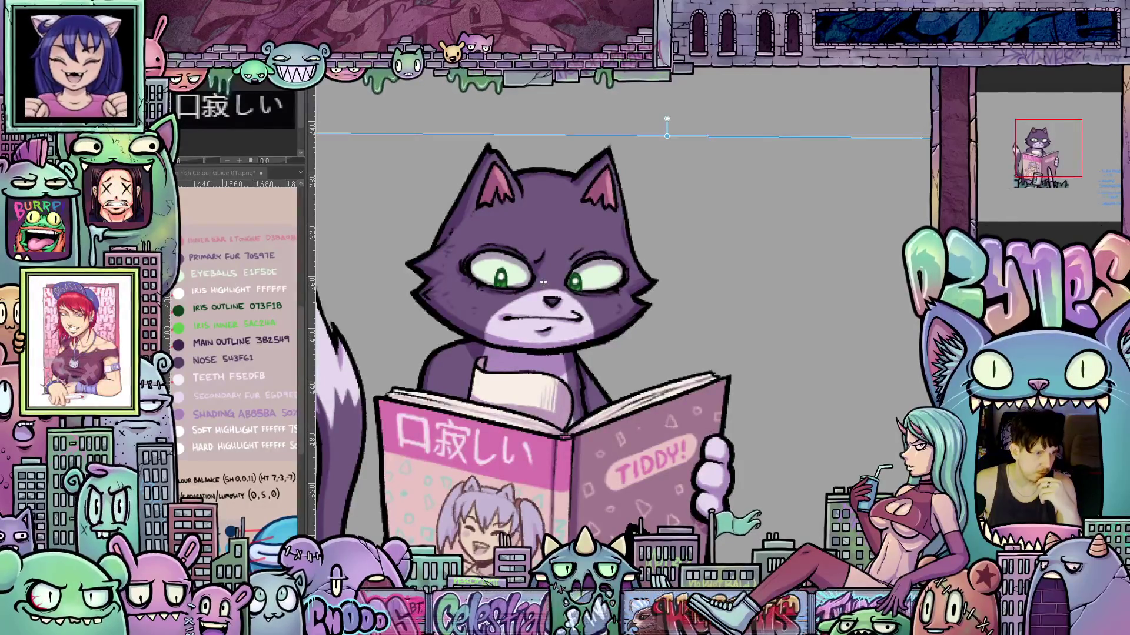
left_click_drag(544, 282, 540, 282)
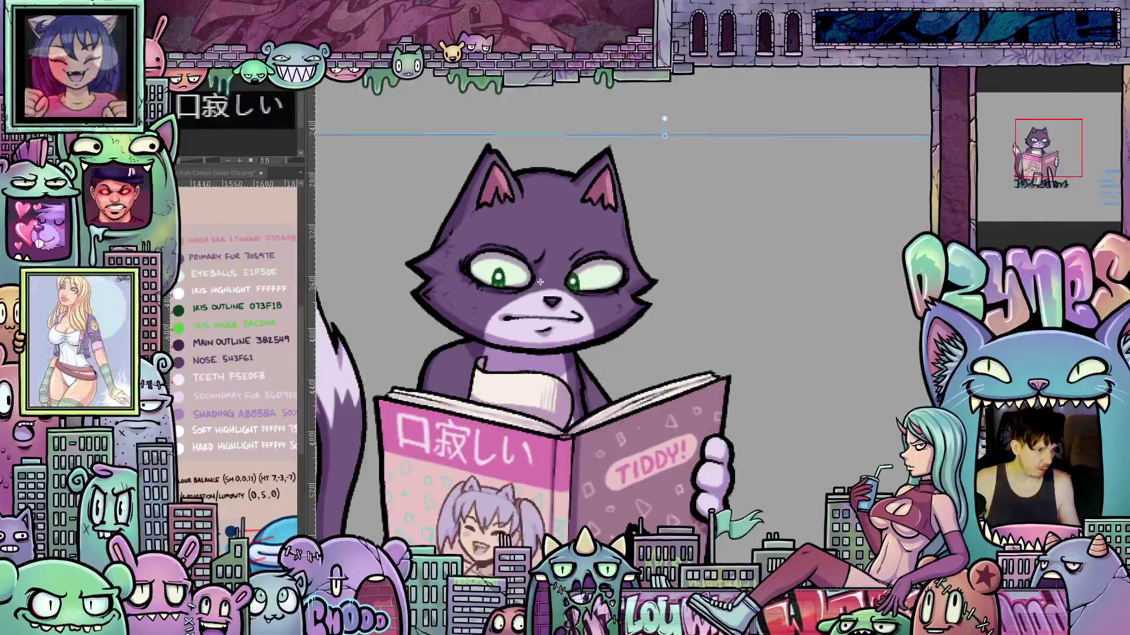
left_click_drag(540, 283, 543, 282)
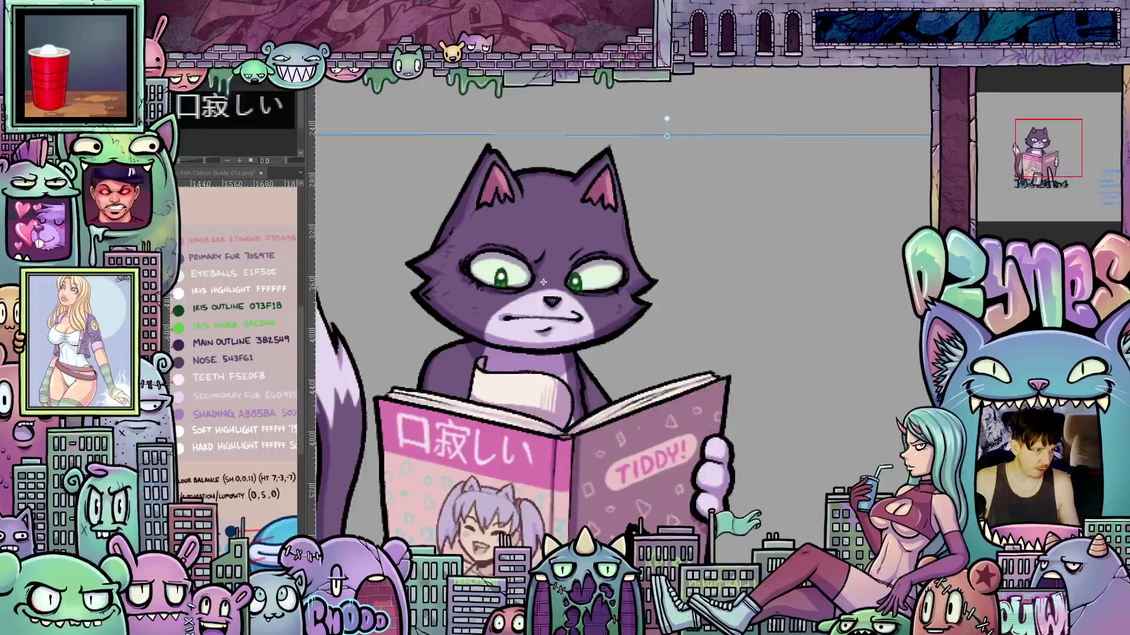
left_click_drag(543, 283, 539, 283)
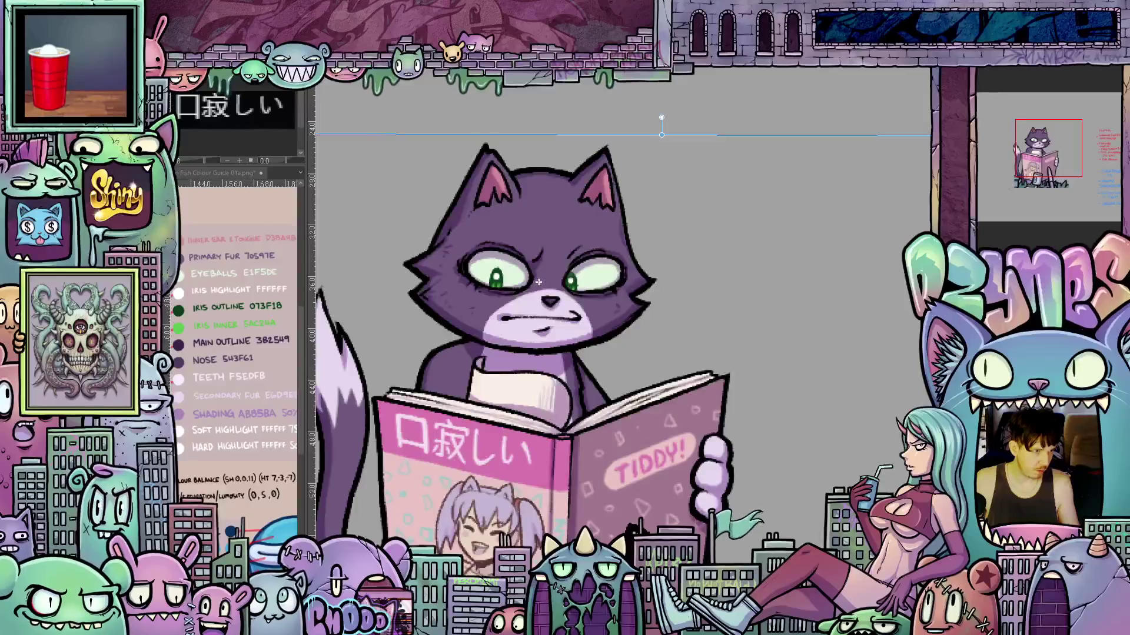
left_click_drag(538, 282, 540, 283)
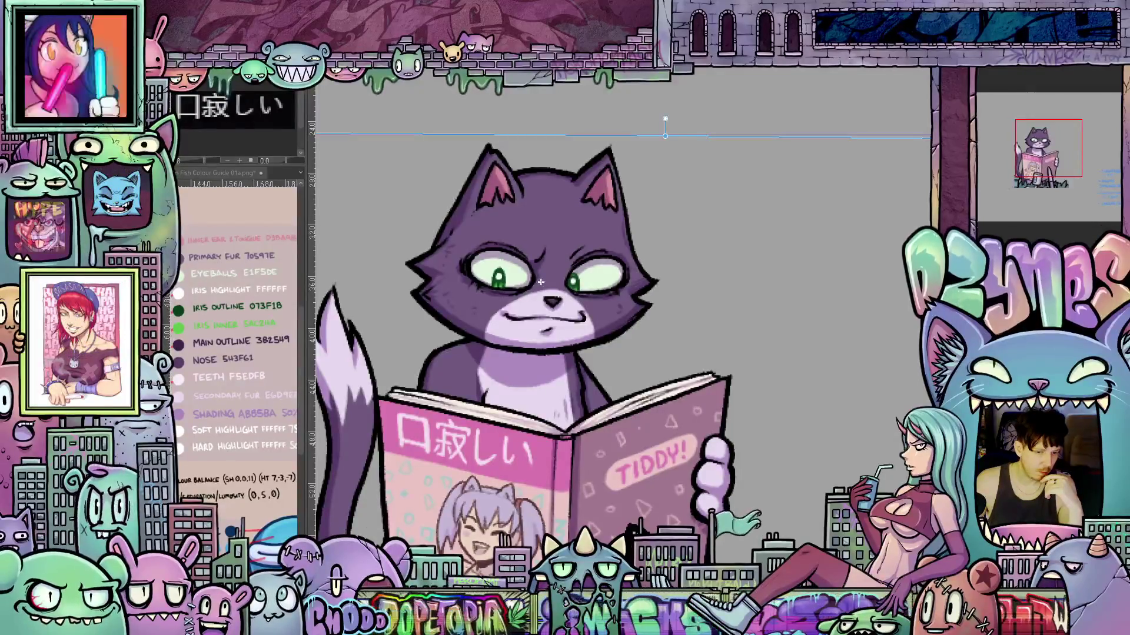
Toggle between the side-glancing and wide-eyed cels, ending on the wide-eyed forward stare
key("space")
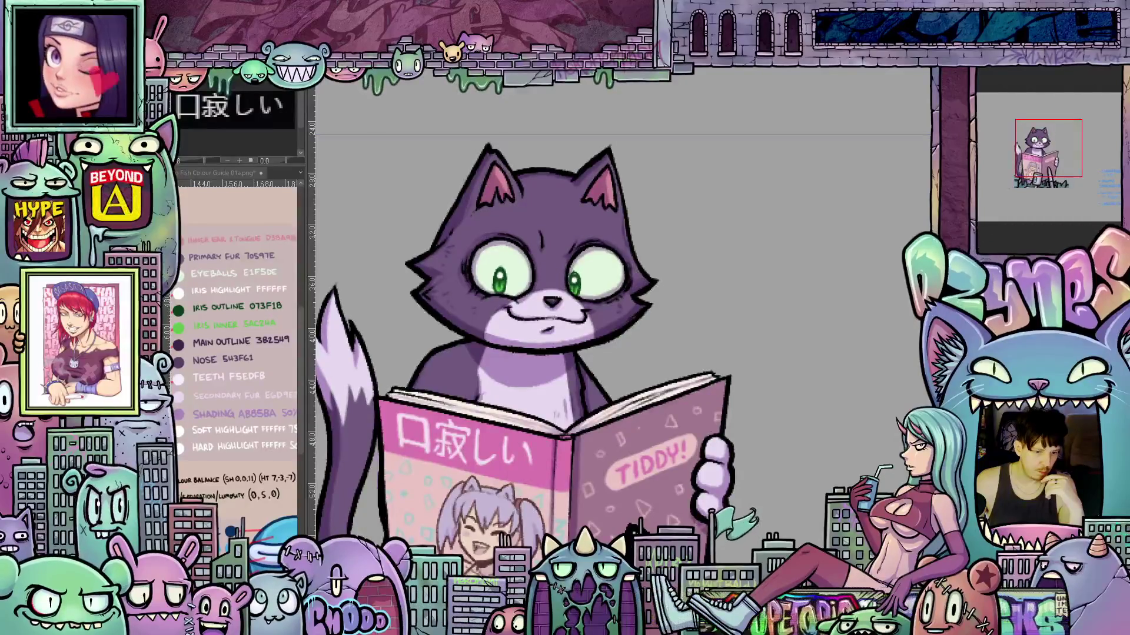
key("space")
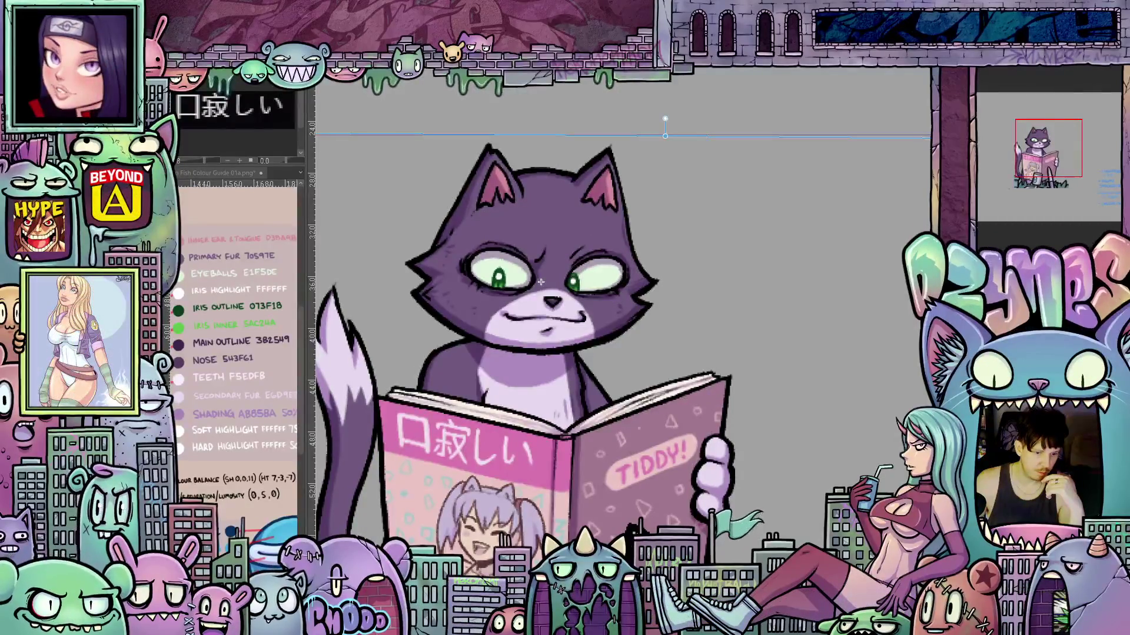
key("space")
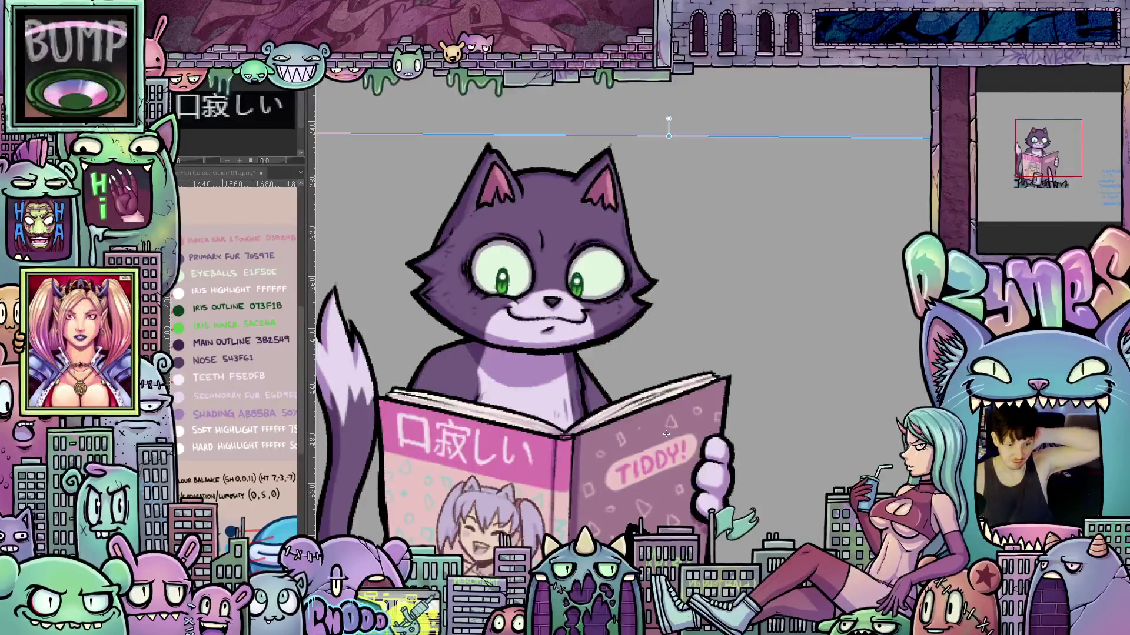
Compare the narrowed, downward-looking expression against the wide-eyed one, returning to wide-eyed
key("Escape")
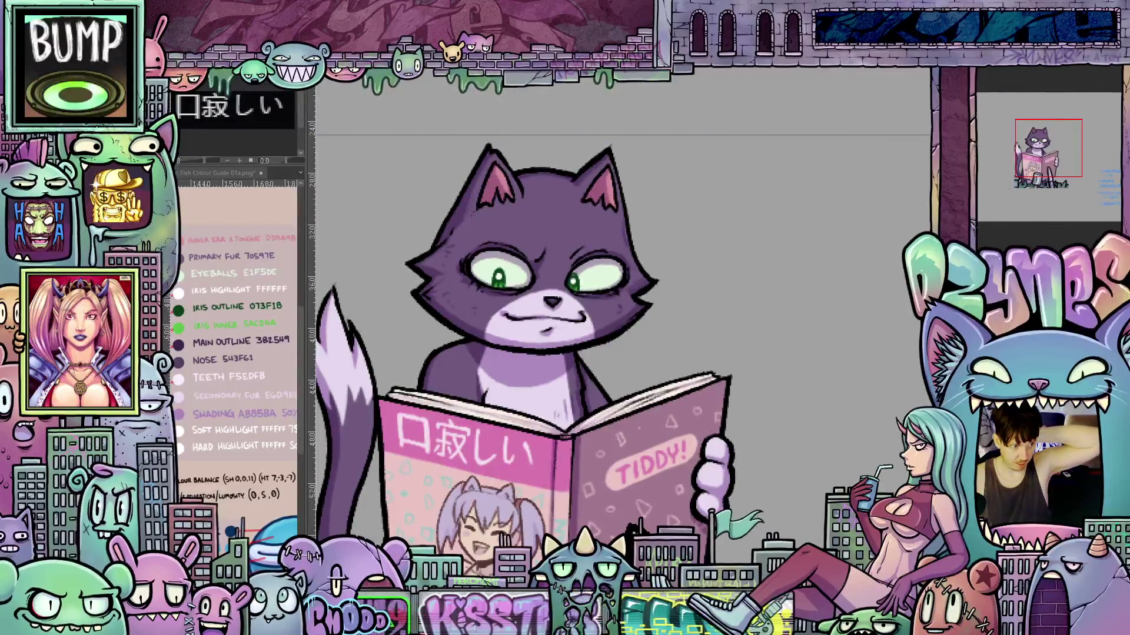
key("ctrl+z")
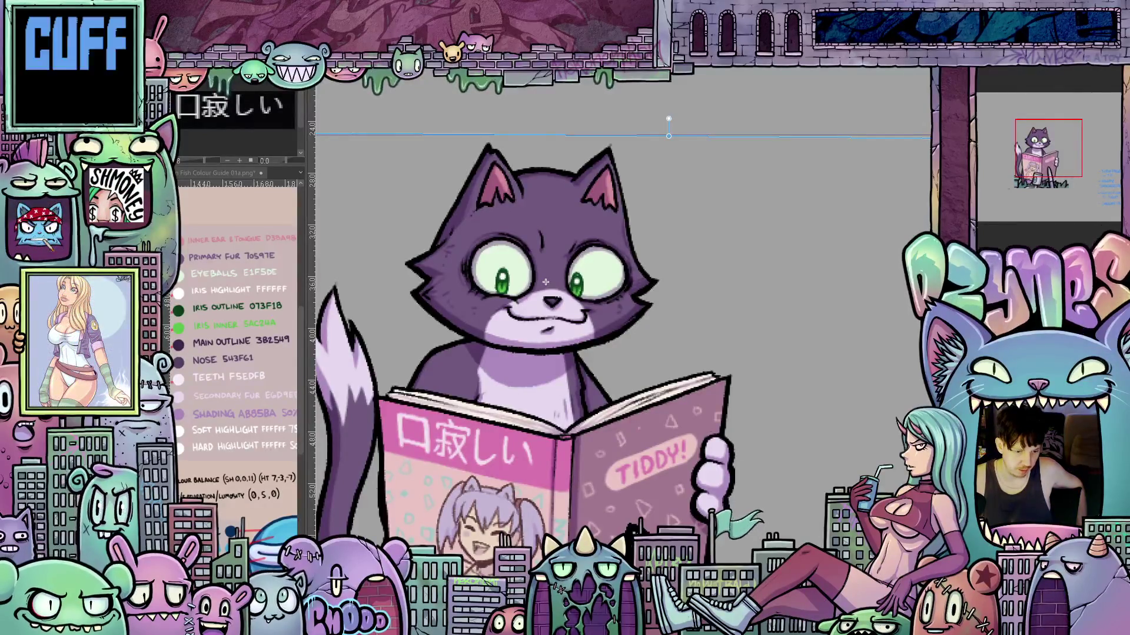
key("ctrl+z")
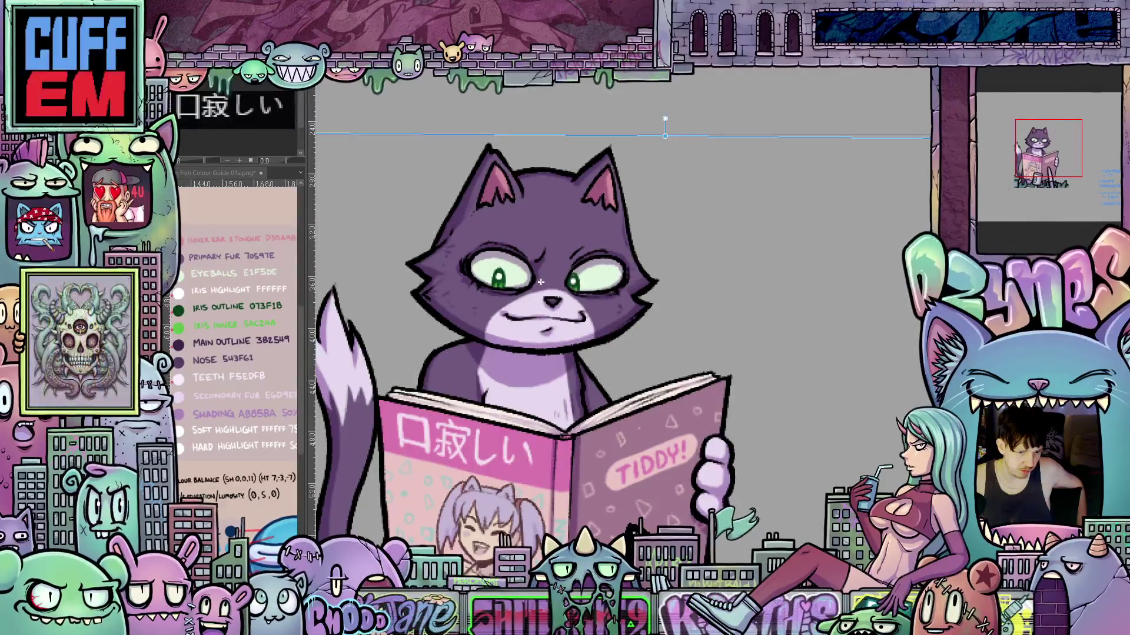
key("ctrl+shift+z")
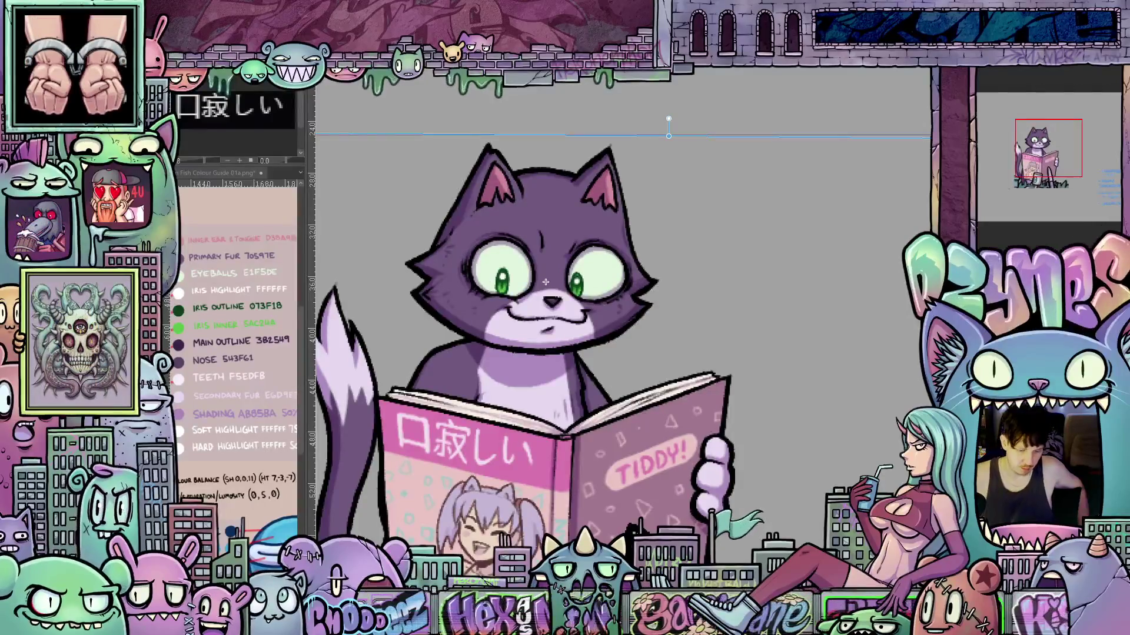
Undo the pupil nudges and the stray thumb stroke, then shift the cat up-right
key("ctrl+z")
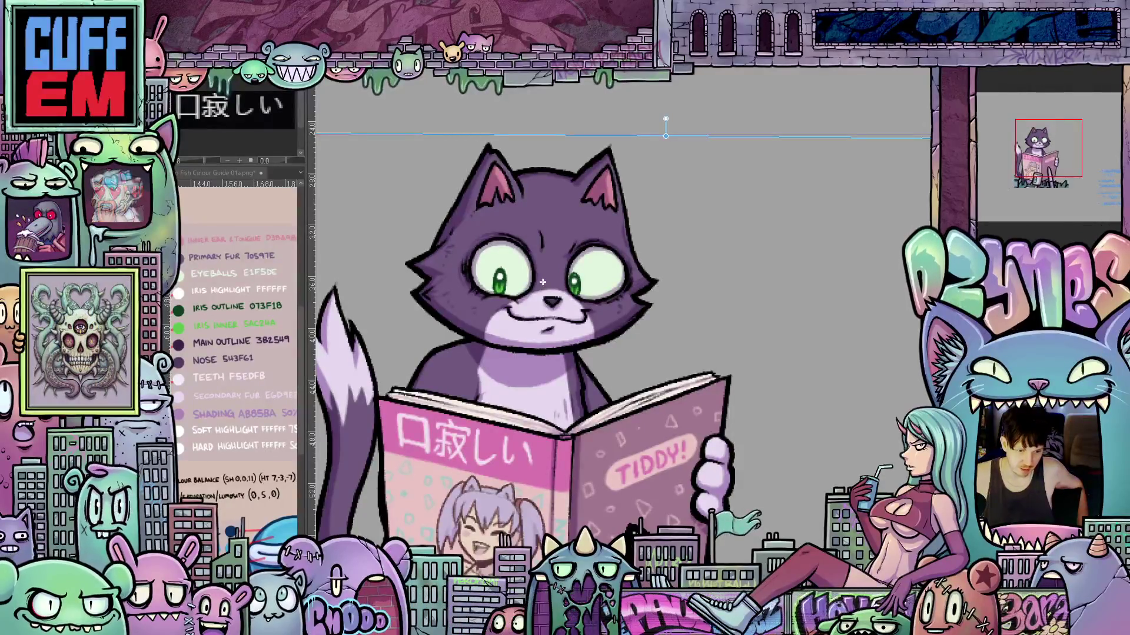
key("ctrl+z")
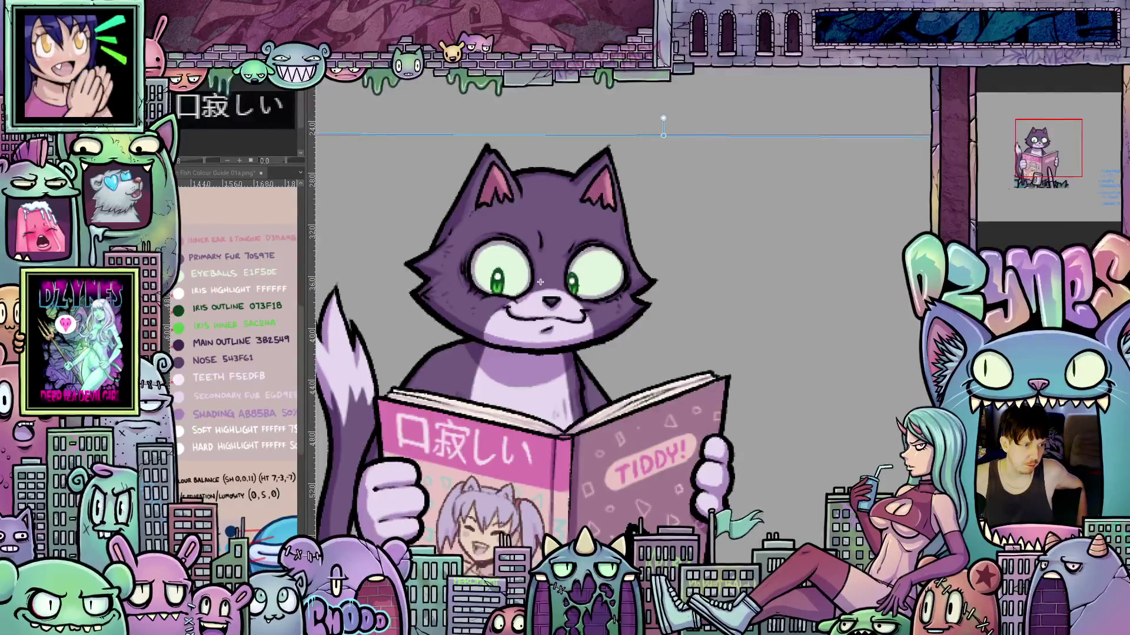
key("ctrl+z")
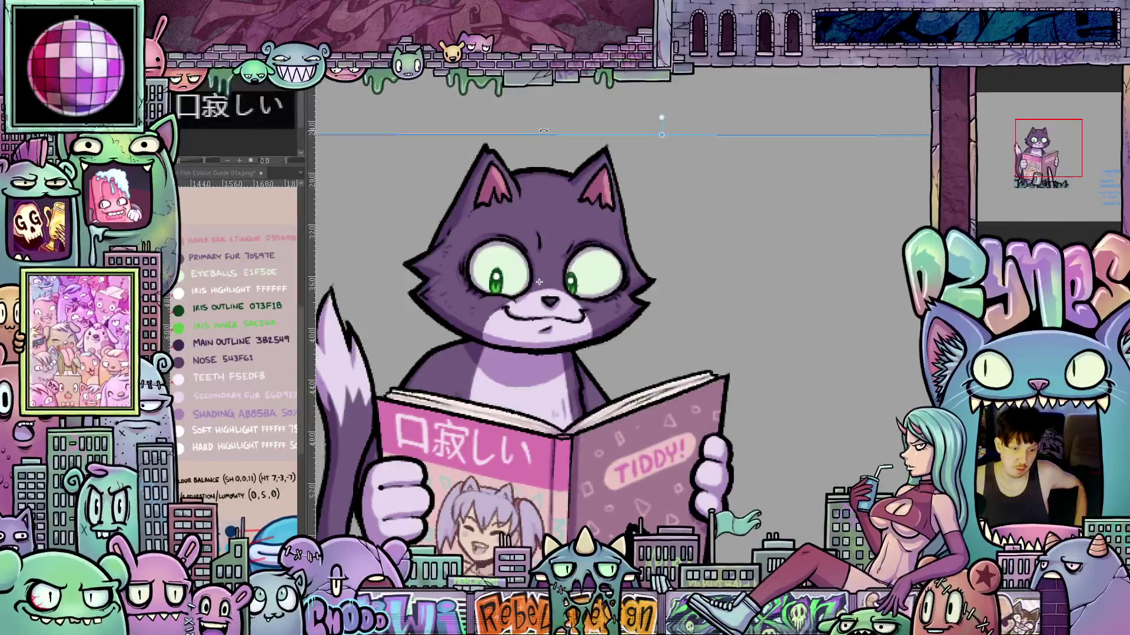
left_click_drag(548, 137, 559, 131)
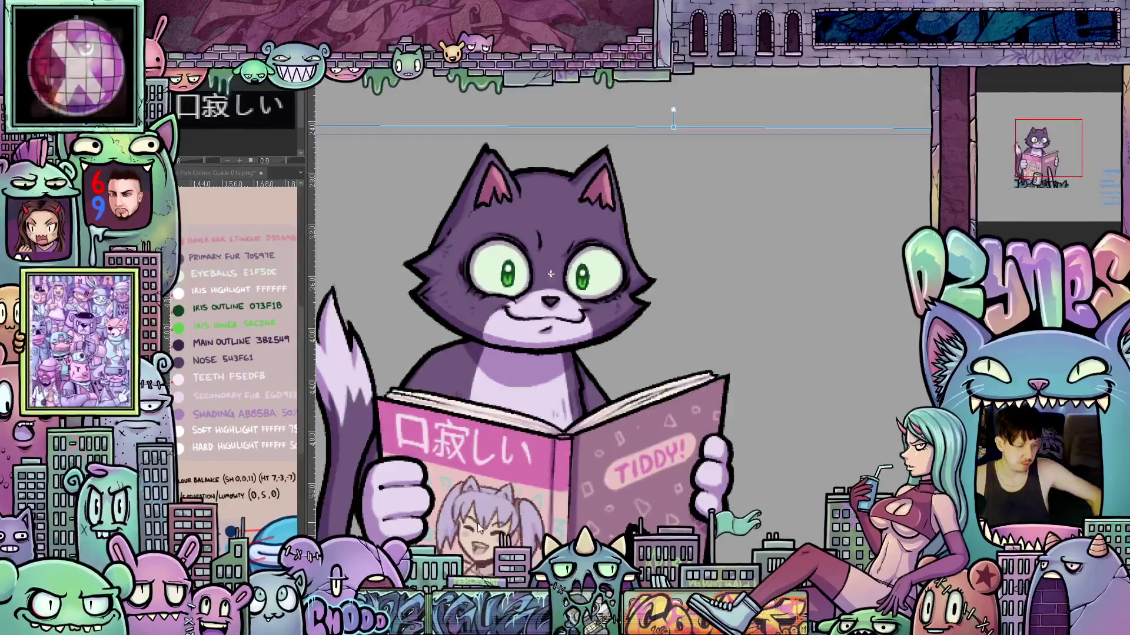
scroll(503, 519, "up", 2)
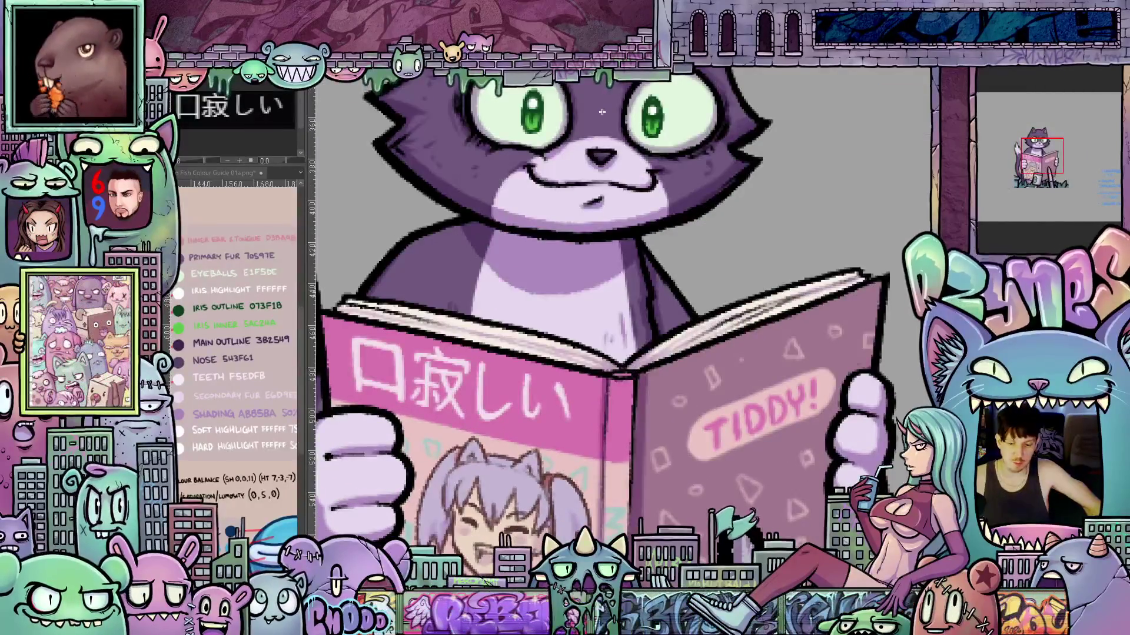
scroll(602, 112, "down", 5)
mouse_move(493, 357)
left_mouse_down()
mouse_move(556, 349)
mouse_move(674, 382)
left_mouse_up()
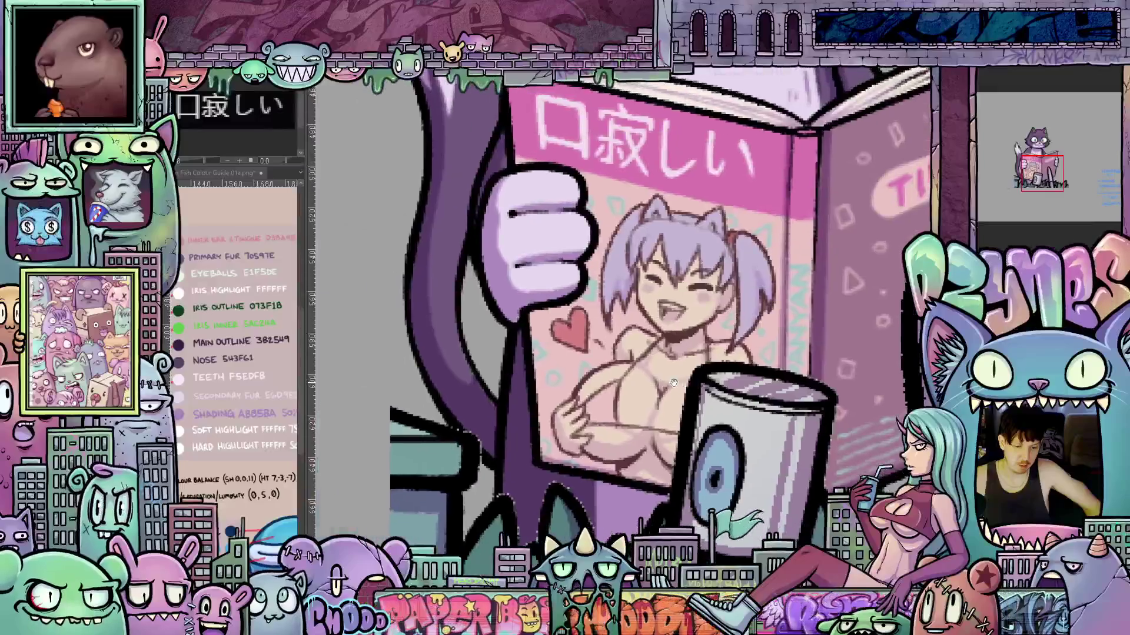
scroll(674, 383, "up", 3)
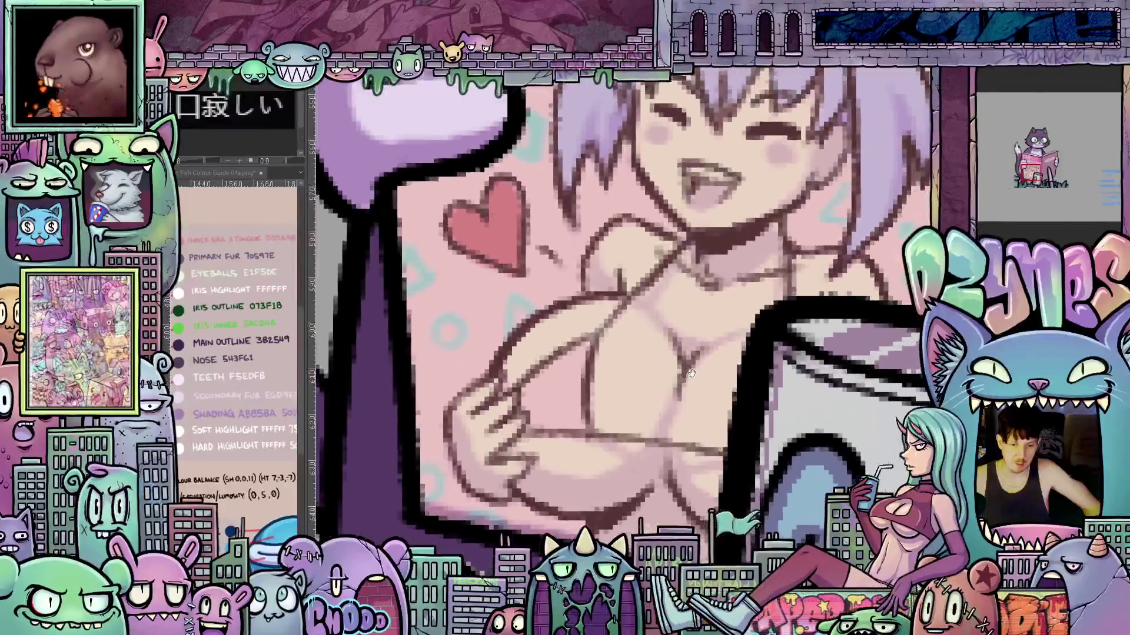
scroll(692, 373, "down", 5)
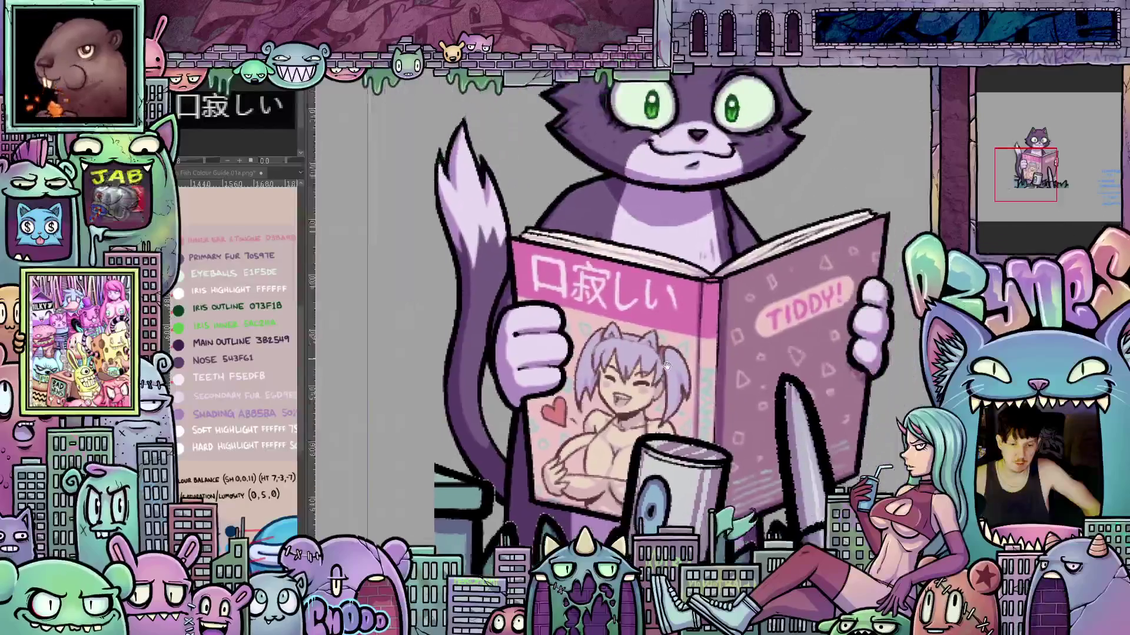
mouse_move(666, 366)
left_mouse_down()
mouse_move(590, 455)
mouse_move(605, 555)
left_mouse_up()
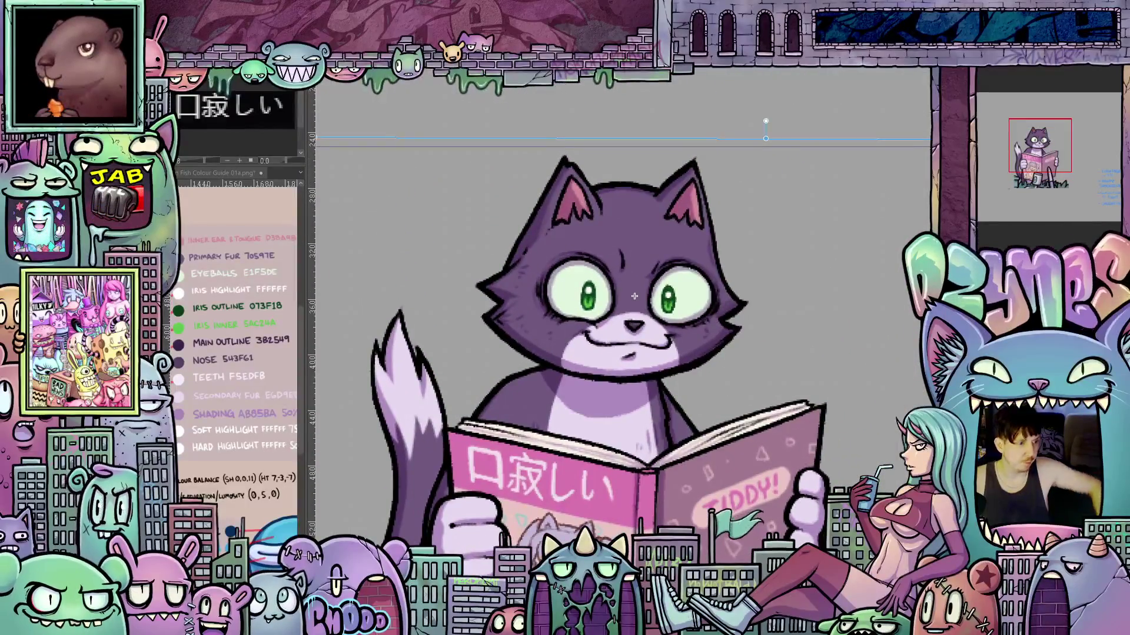
Nudge the cat down-left, then back up-right, and commit the new position
left_click_drag(635, 296, 627, 301)
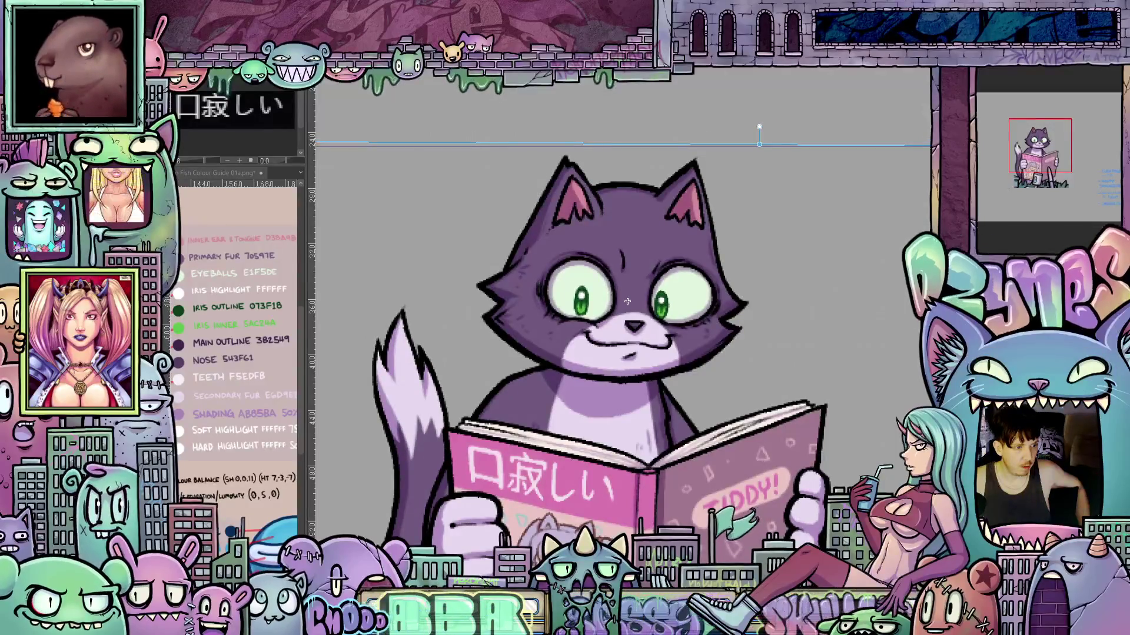
left_click_drag(627, 301, 634, 295)
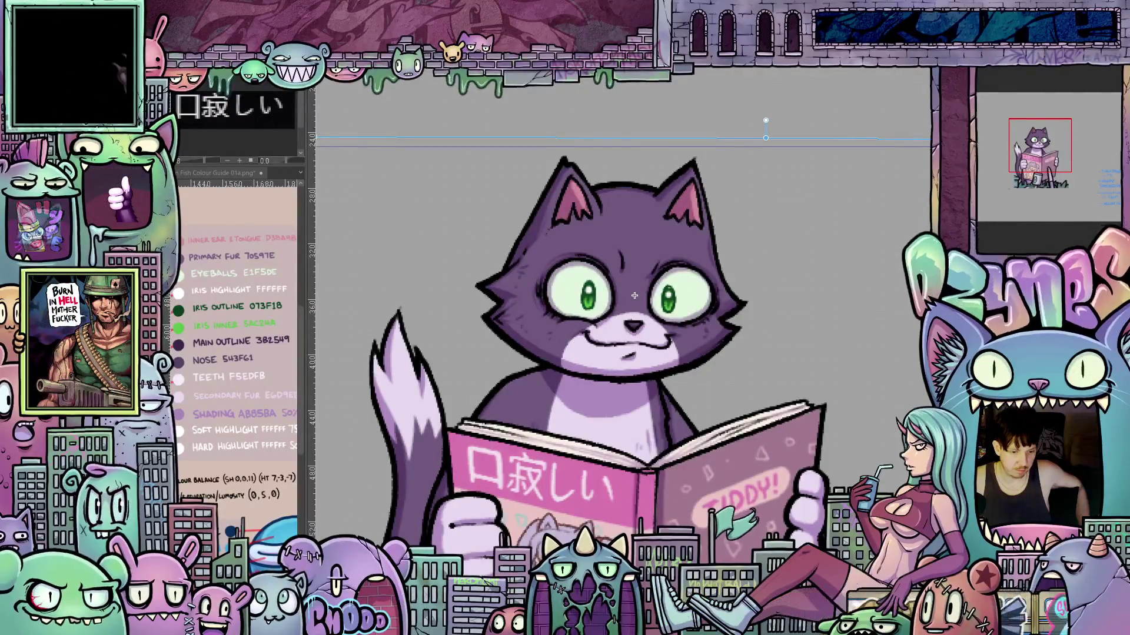
key("Return")
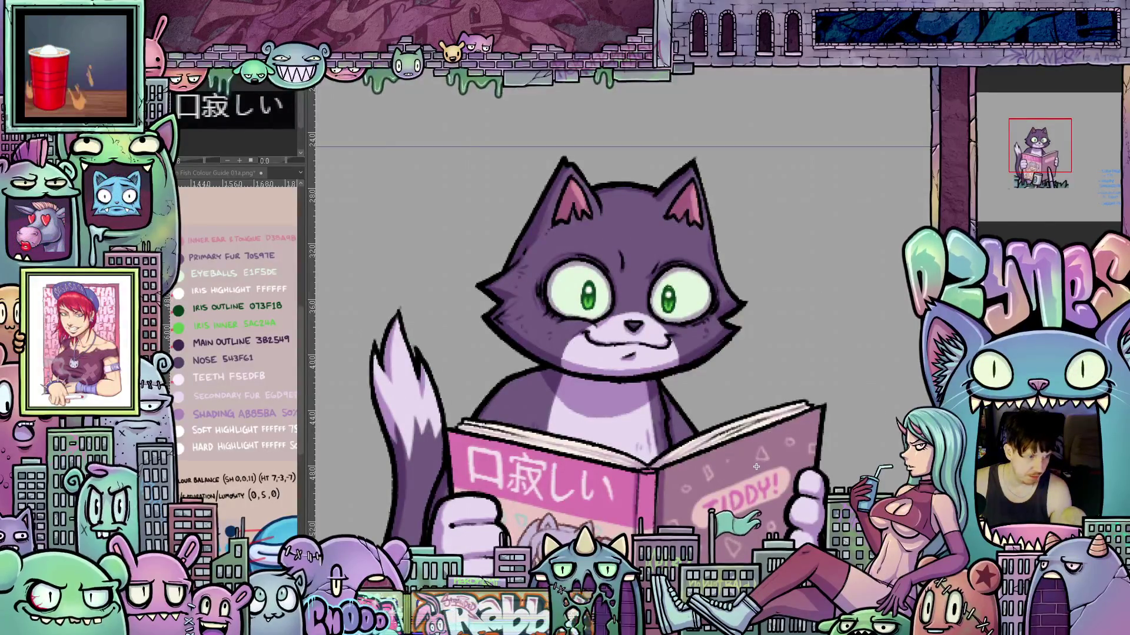
key("o")
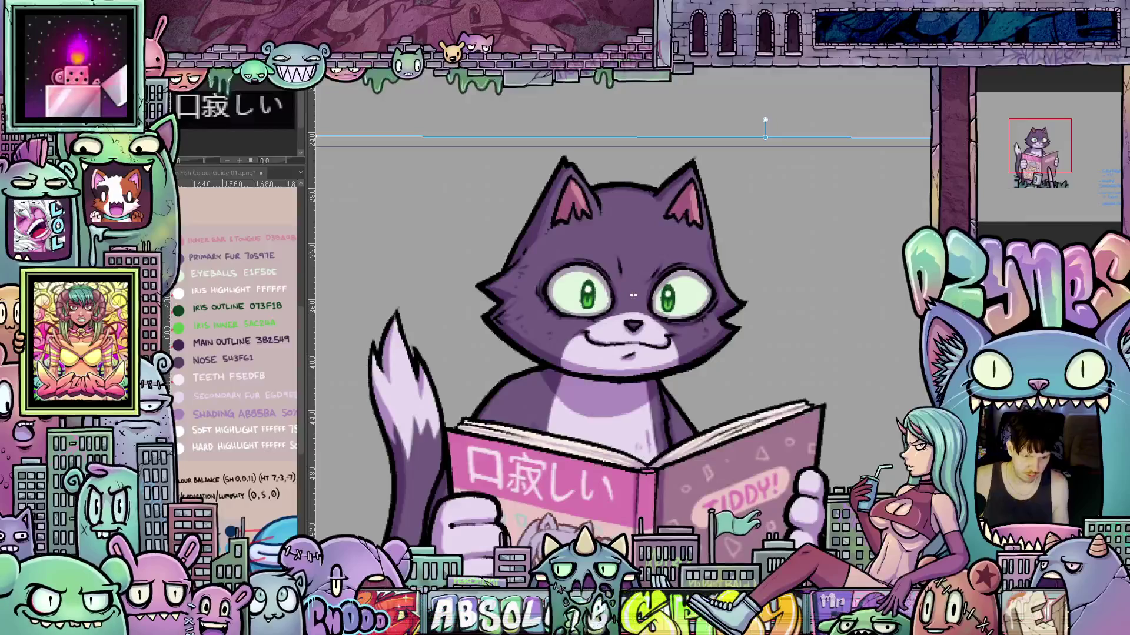
Shift both green irises slightly right and down inside the eyes and commit the transform
scroll(635, 294, "up", 5)
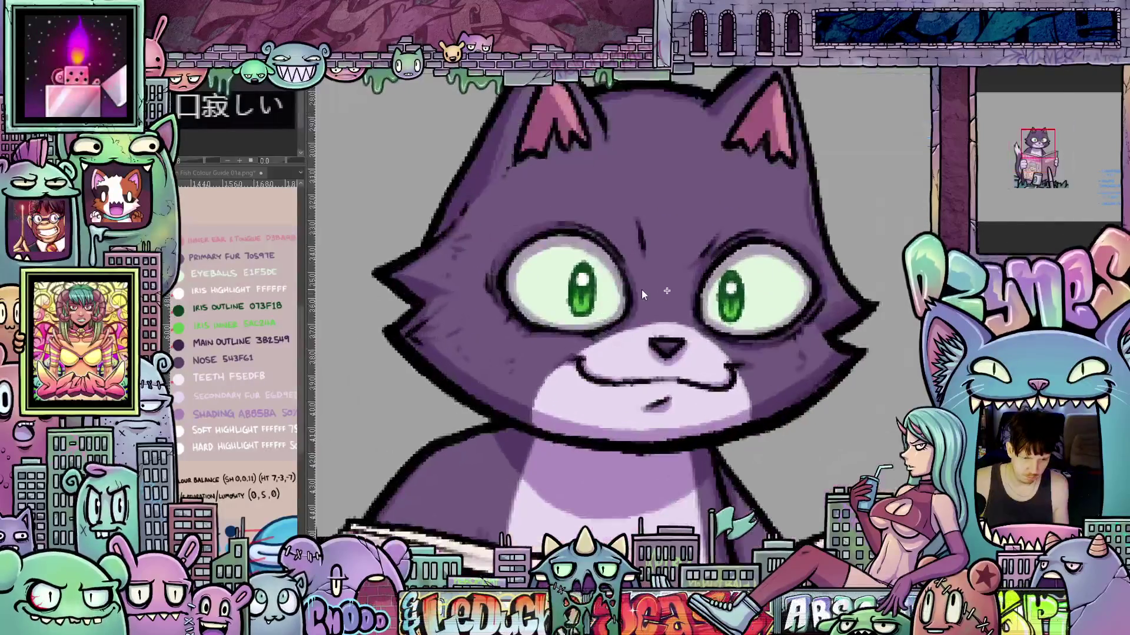
left_click_drag(686, 291, 692, 295)
scroll(774, 297, "down", 5)
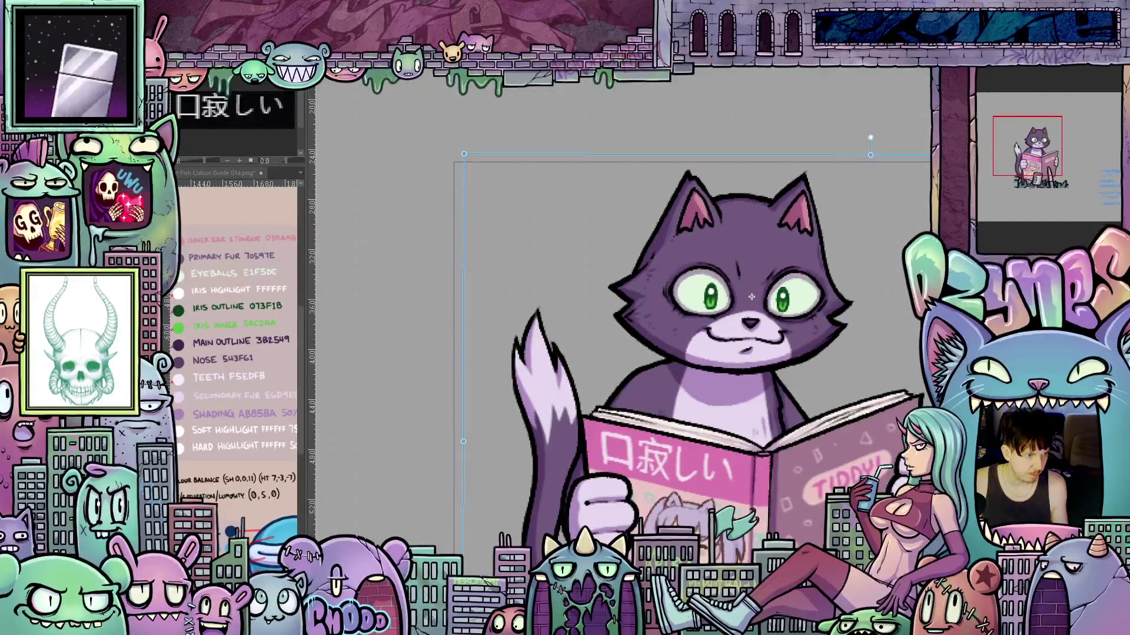
key("Return")
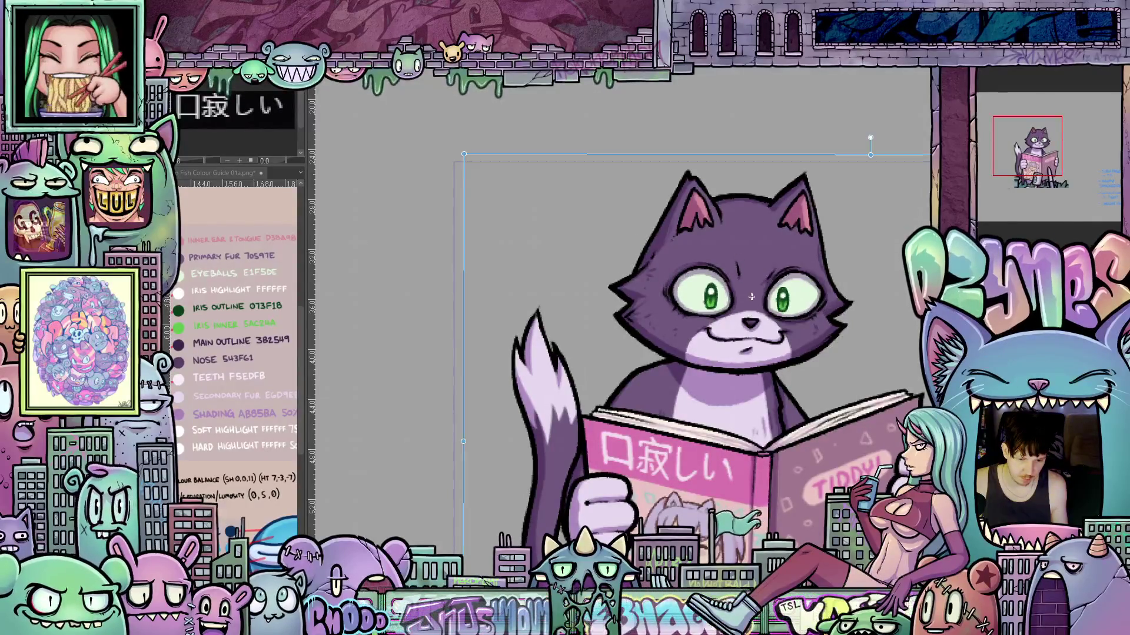
scroll(851, 306, "up", 2)
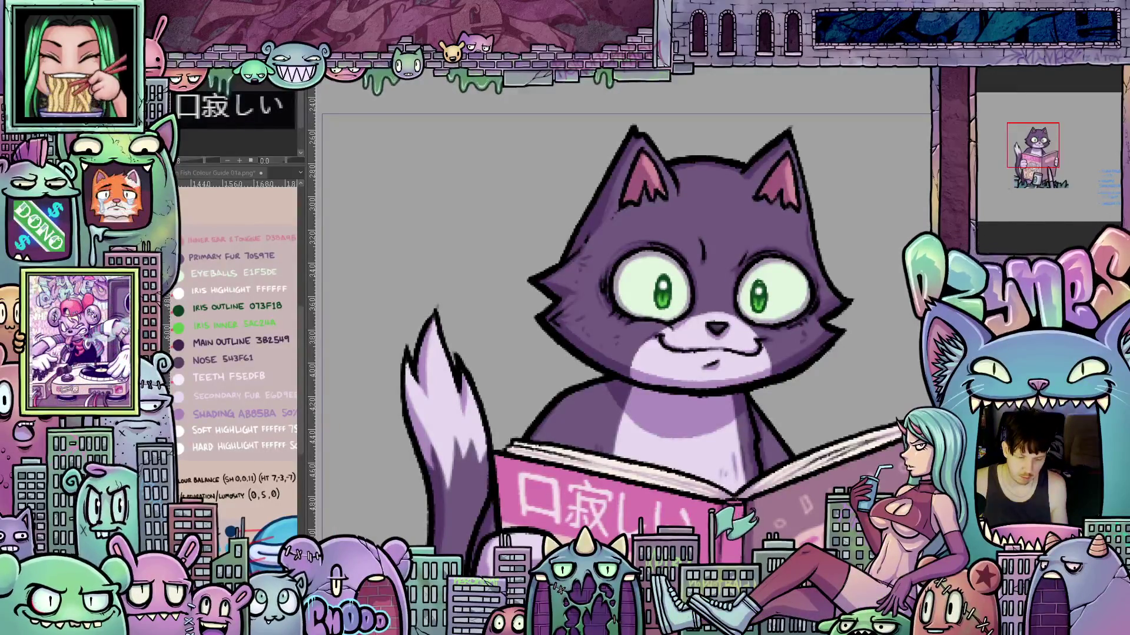
Nudge the cat layer about 2 px left, then re-run the transform to check alignment
key("ctrl+t")
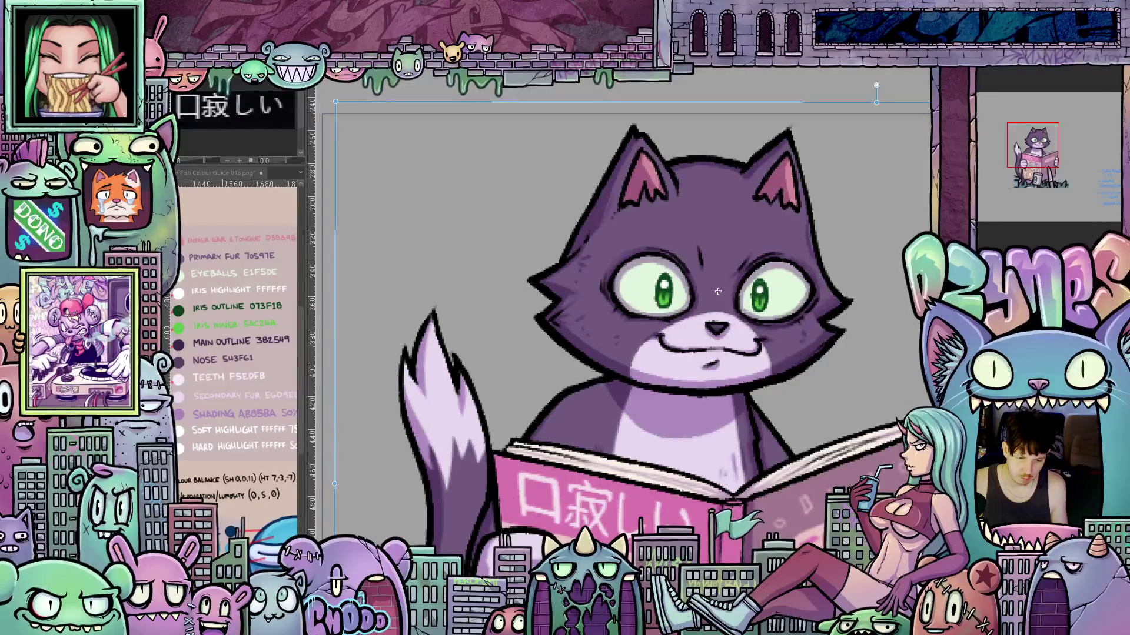
left_click_drag(718, 291, 716, 291)
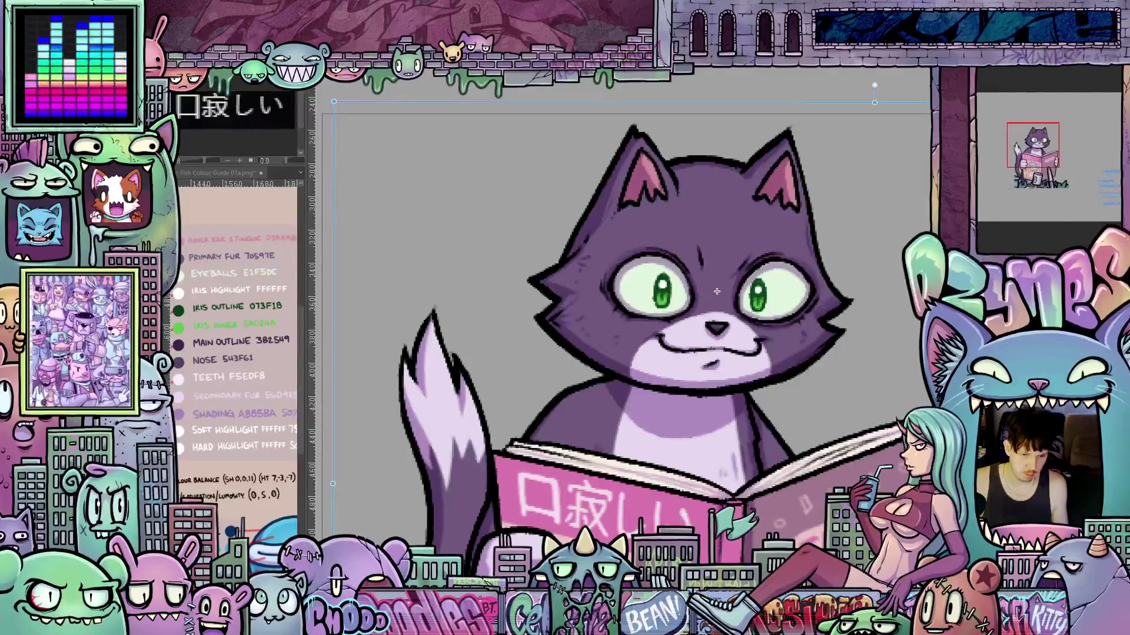
key("Return")
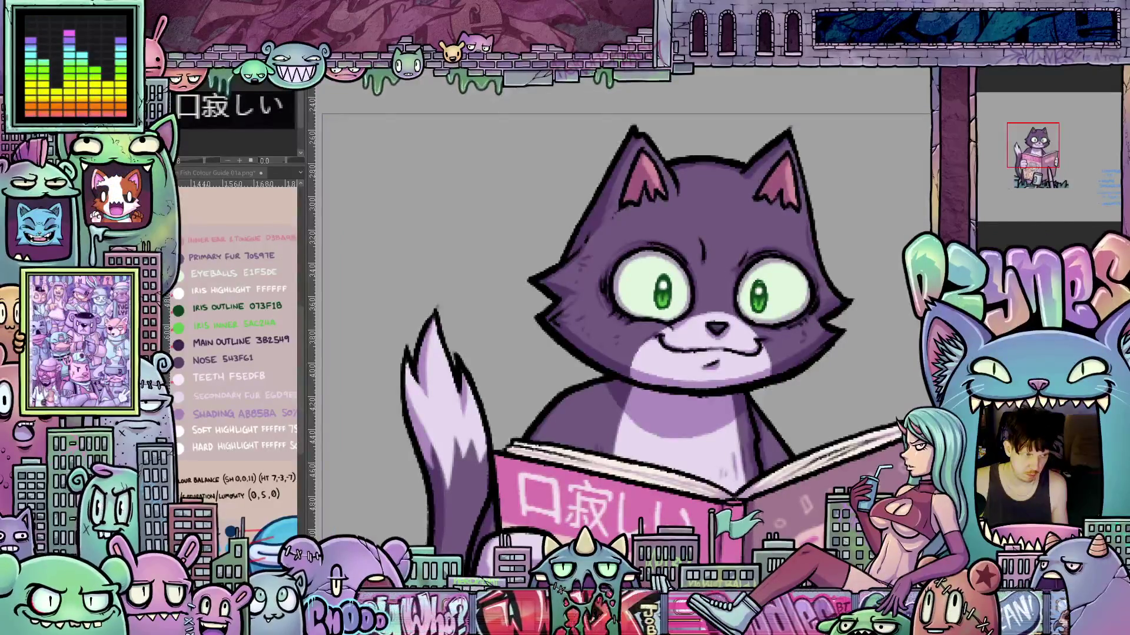
key("ctrl+t")
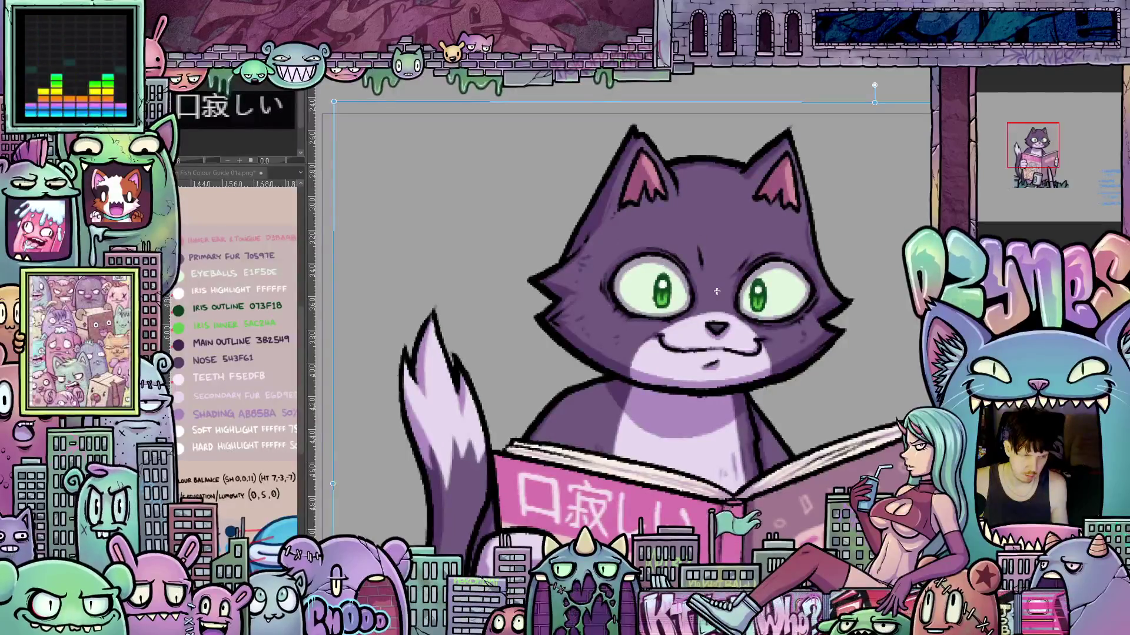
key("Return")
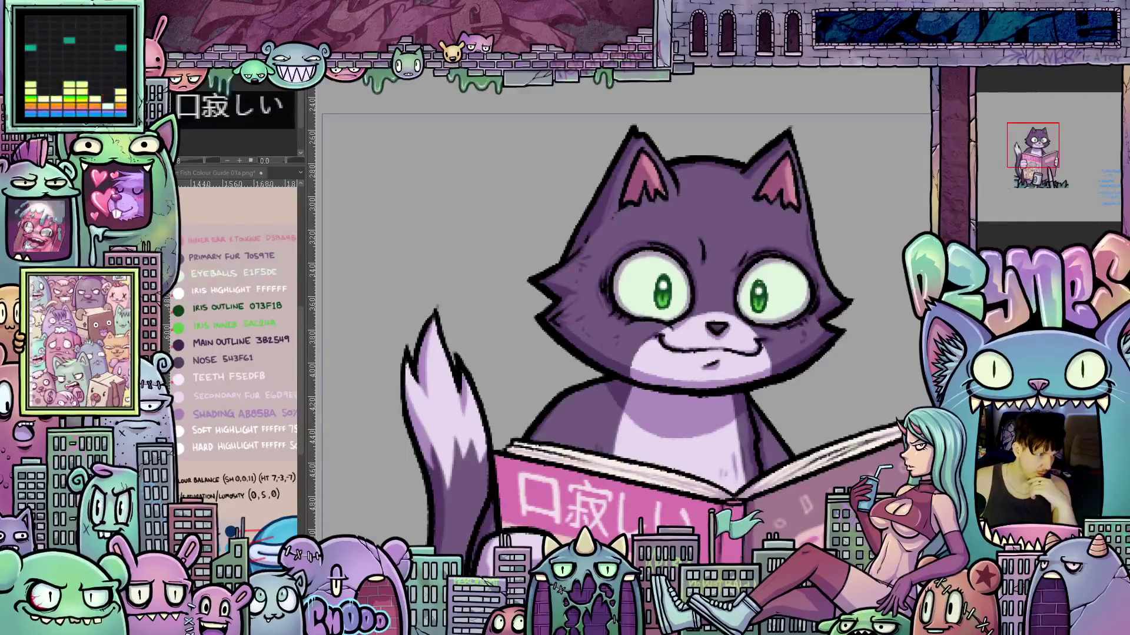
key("ctrl+t")
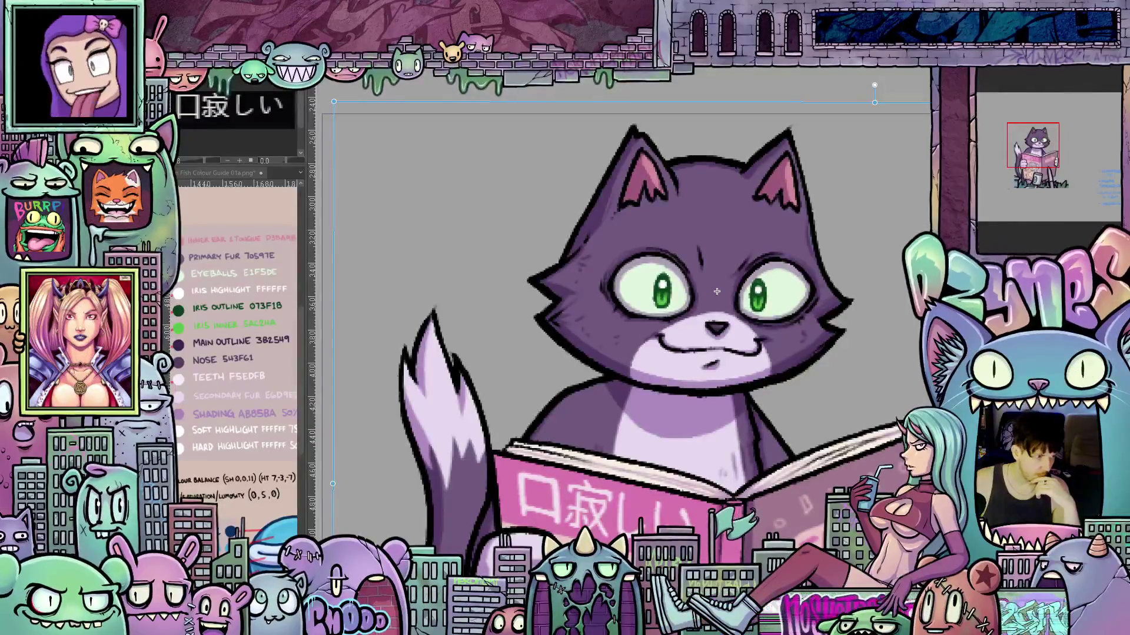
Show the toothy grin pose and nudge it slightly left and down to match
key("period")
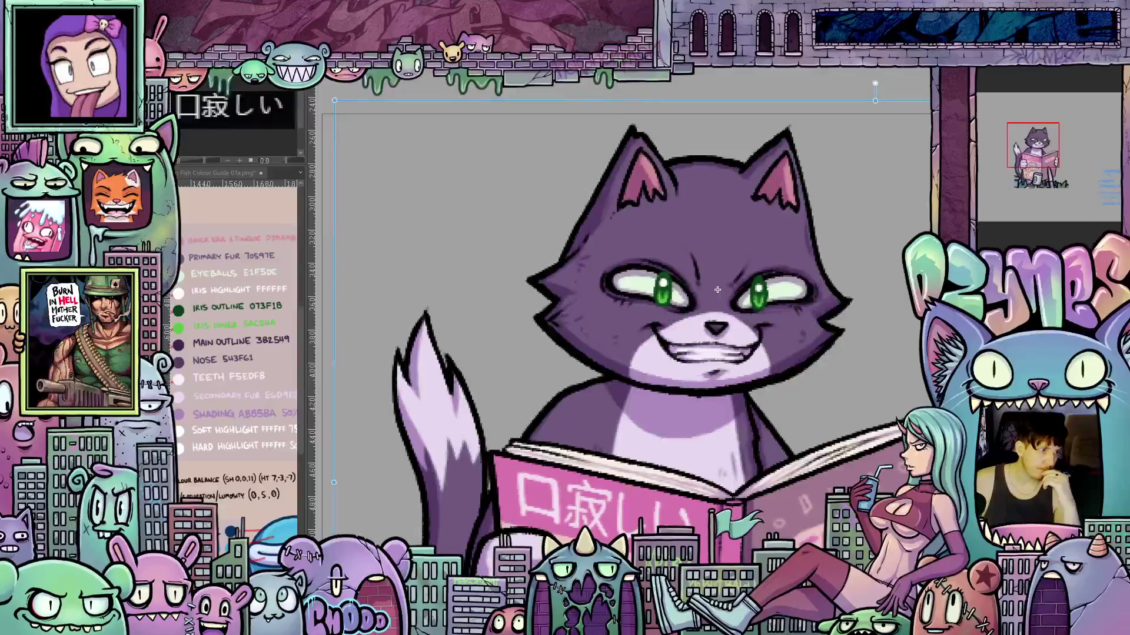
left_click_drag(717, 289, 715, 292)
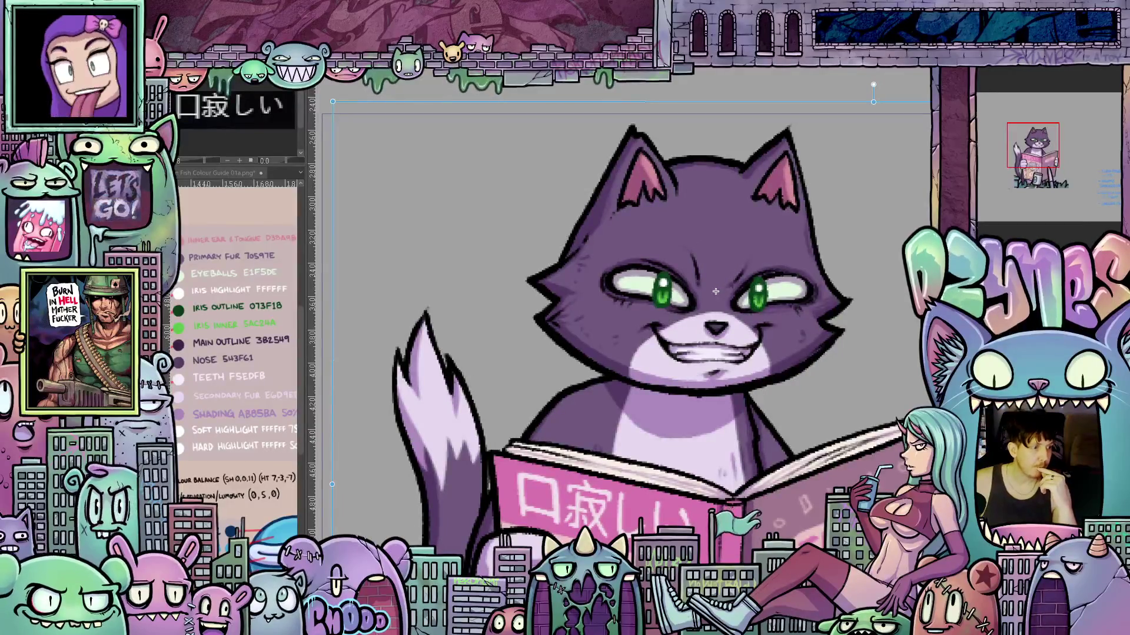
key("Return")
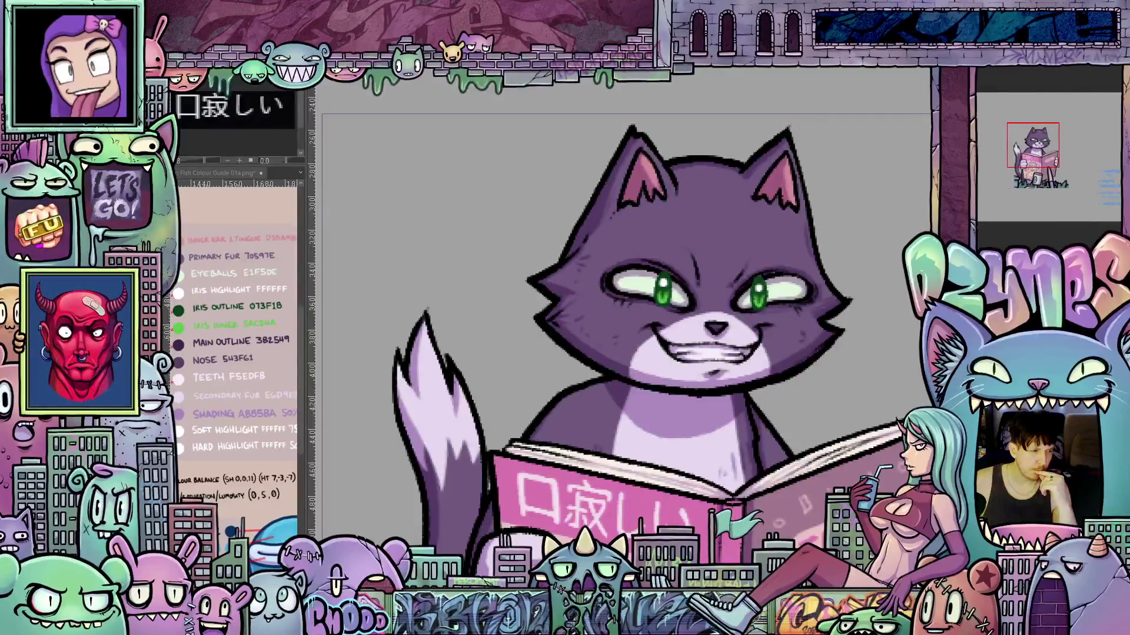
Switch poses, try shifting the eyes slightly right, then undo to compare
key("period")
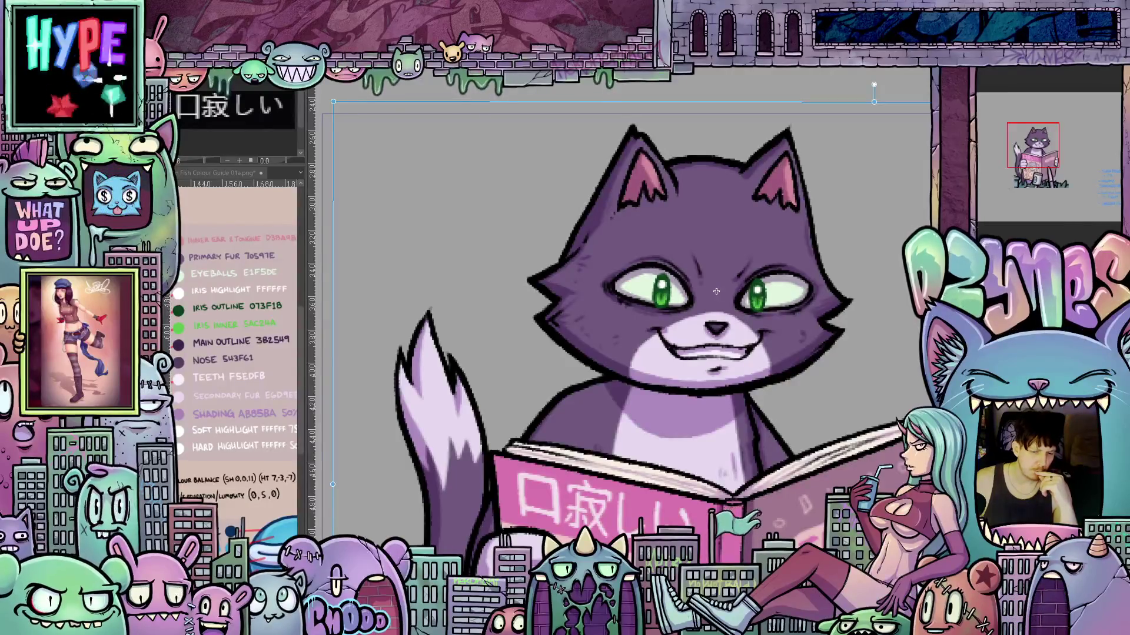
left_click_drag(716, 291, 717, 289)
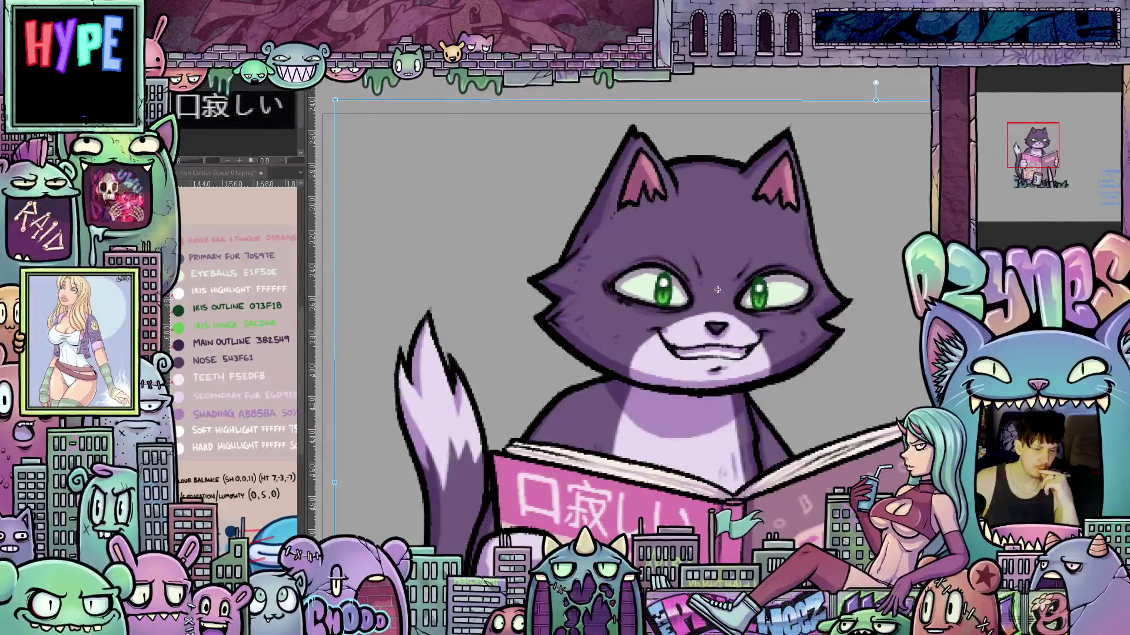
key("ctrl+z")
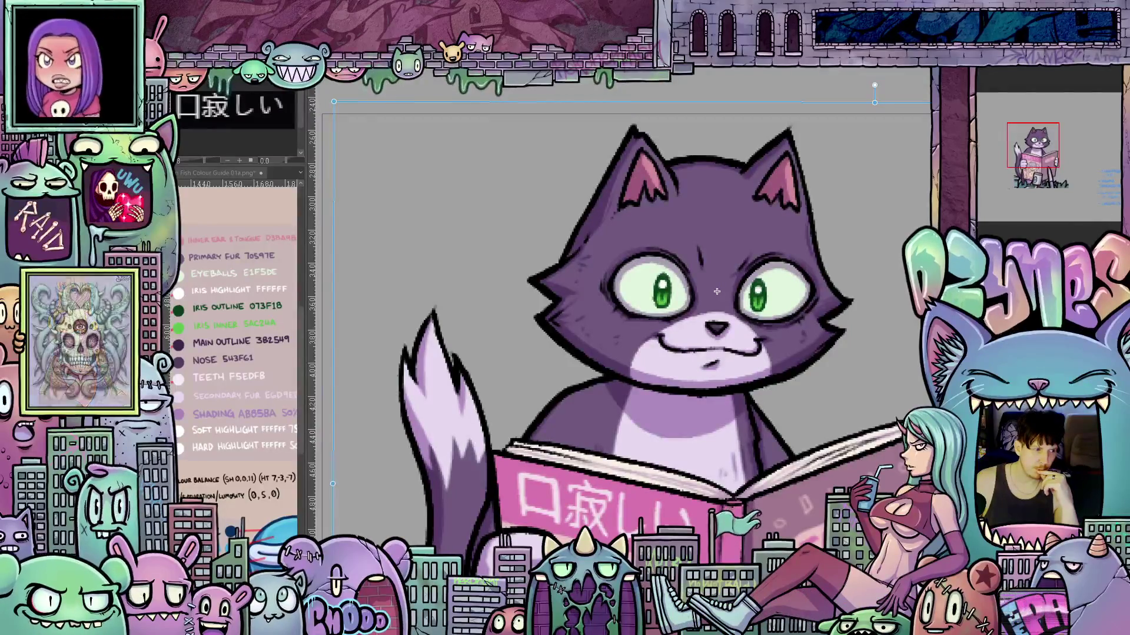
key("ctrl+y")
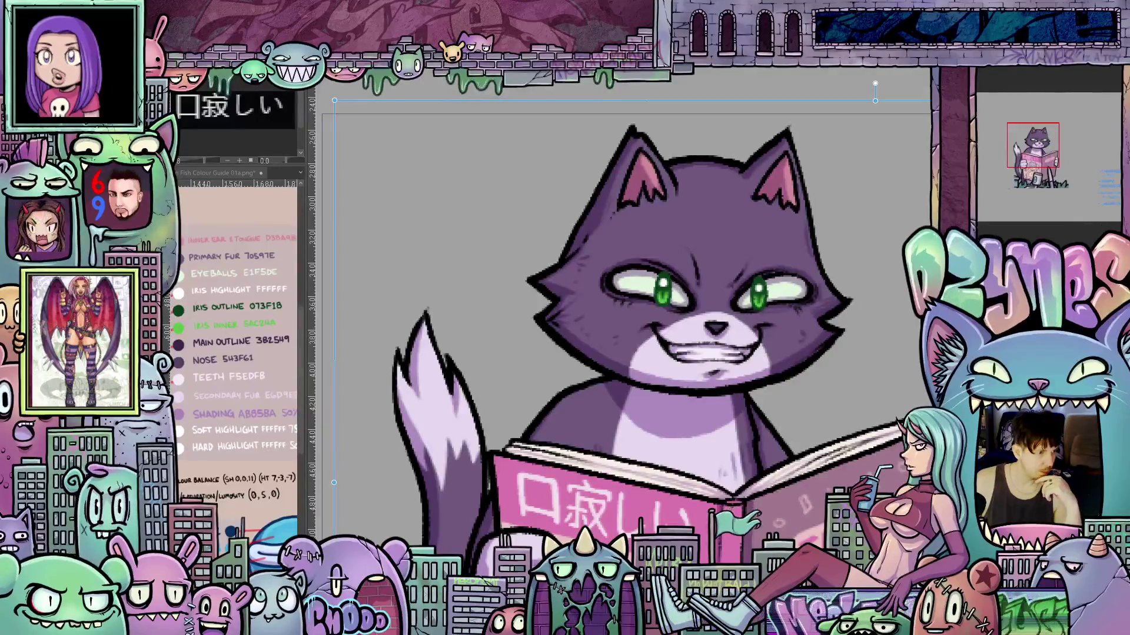
scroll(818, 368, "down", 3)
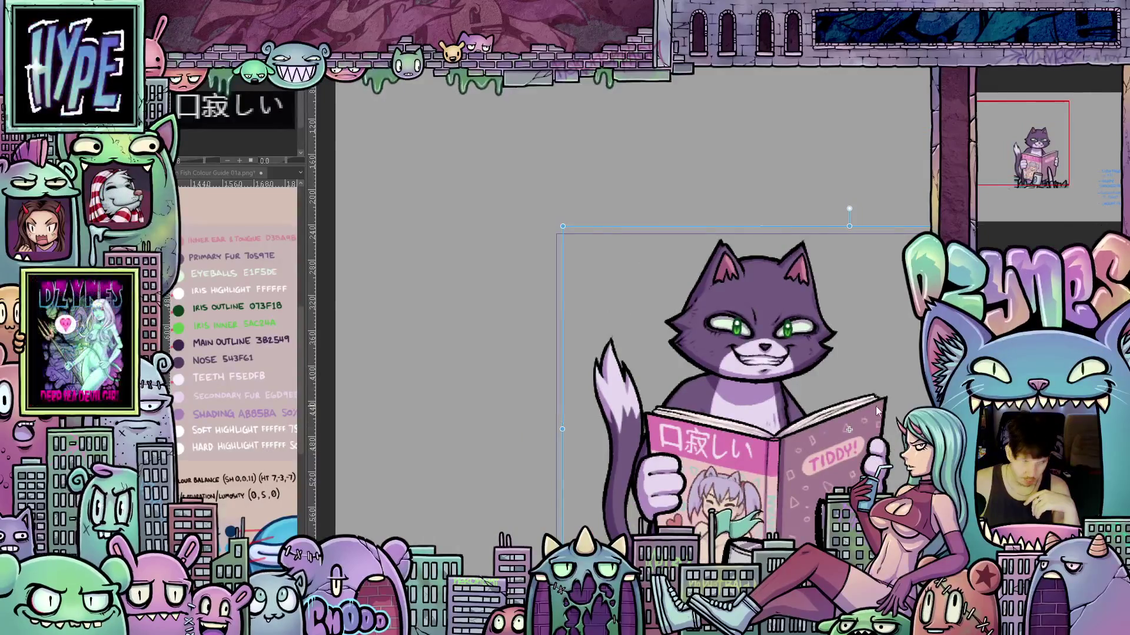
Move the cat's green irises down-left, then slightly back up-right, and commit
scroll(878, 407, "up", 2)
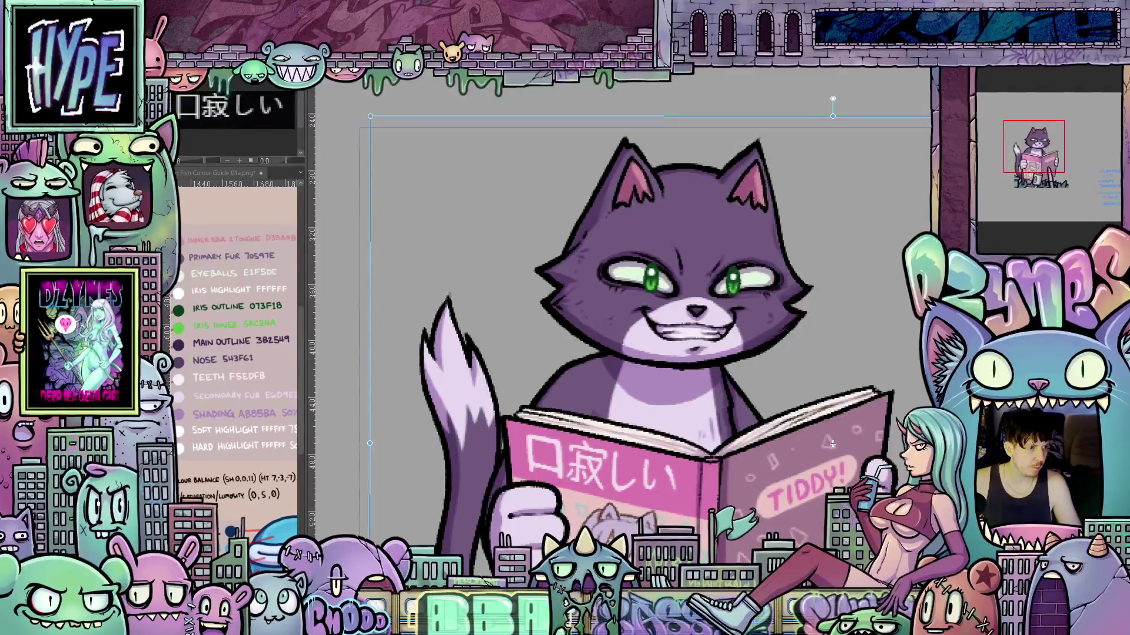
left_click_drag(832, 444, 822, 454)
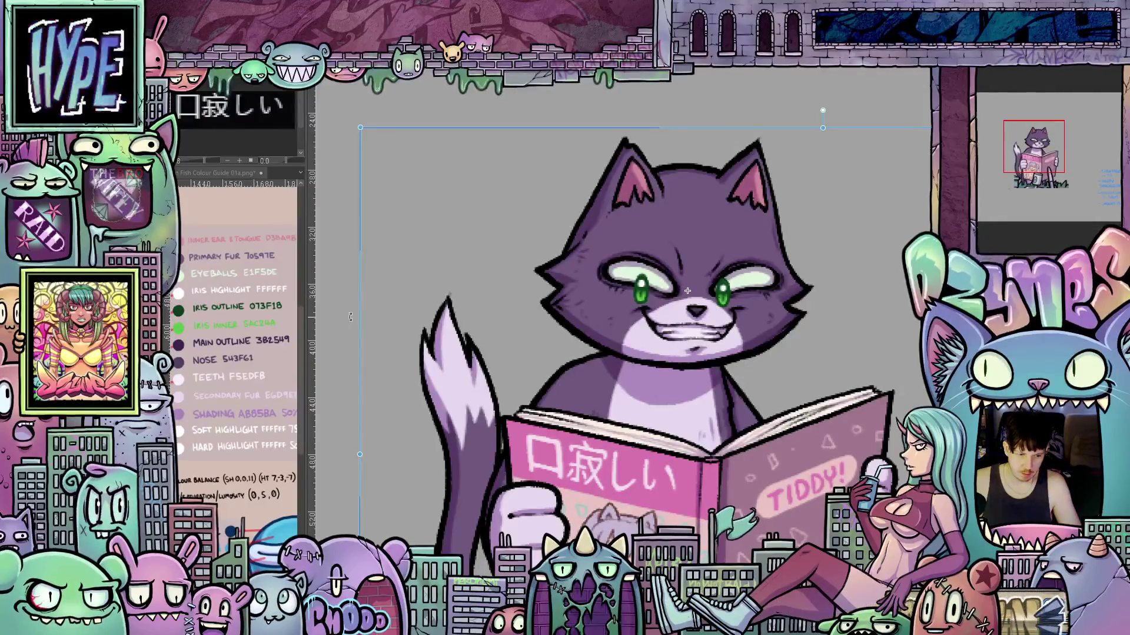
left_click_drag(360, 319, 375, 309)
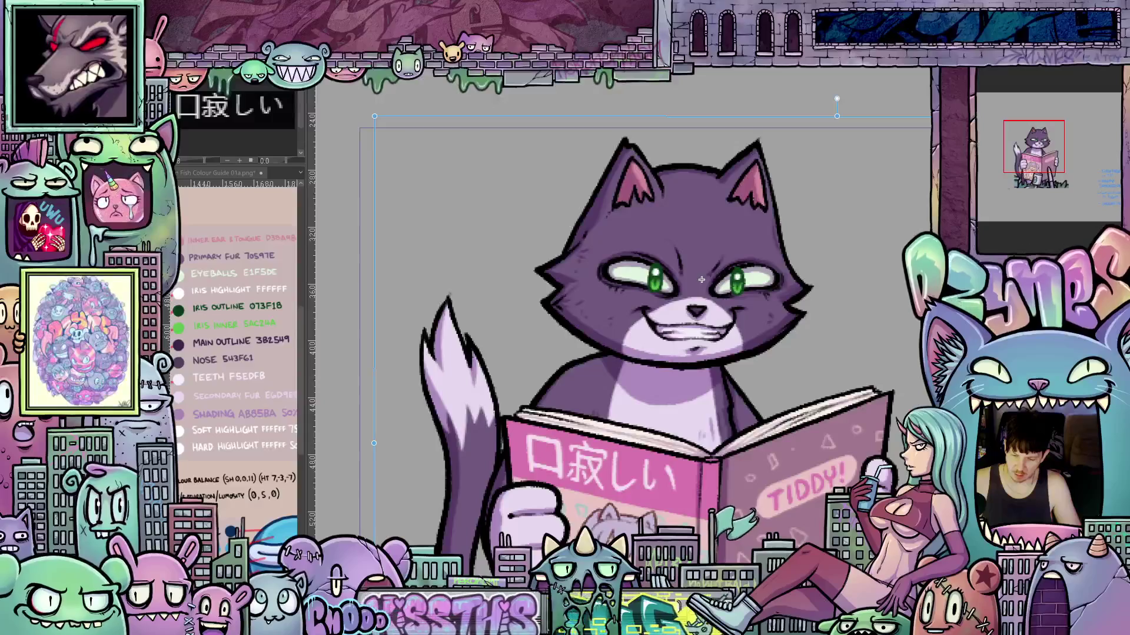
key("Return")
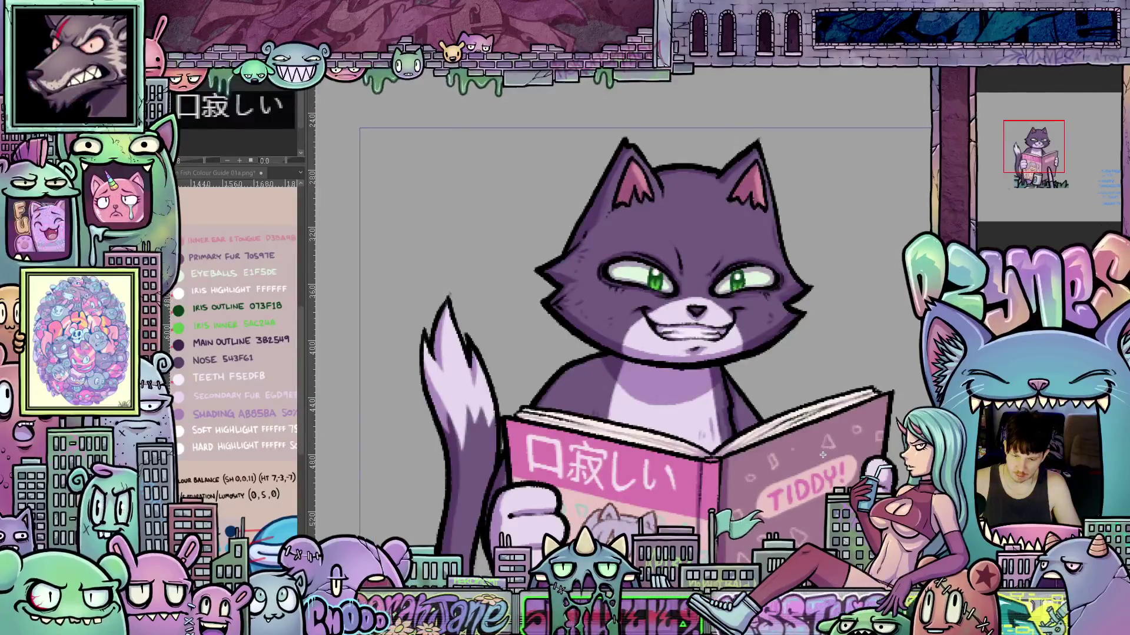
Fine-tune the pupils' position with small arrow-key nudges
key("Right")
key("Down")
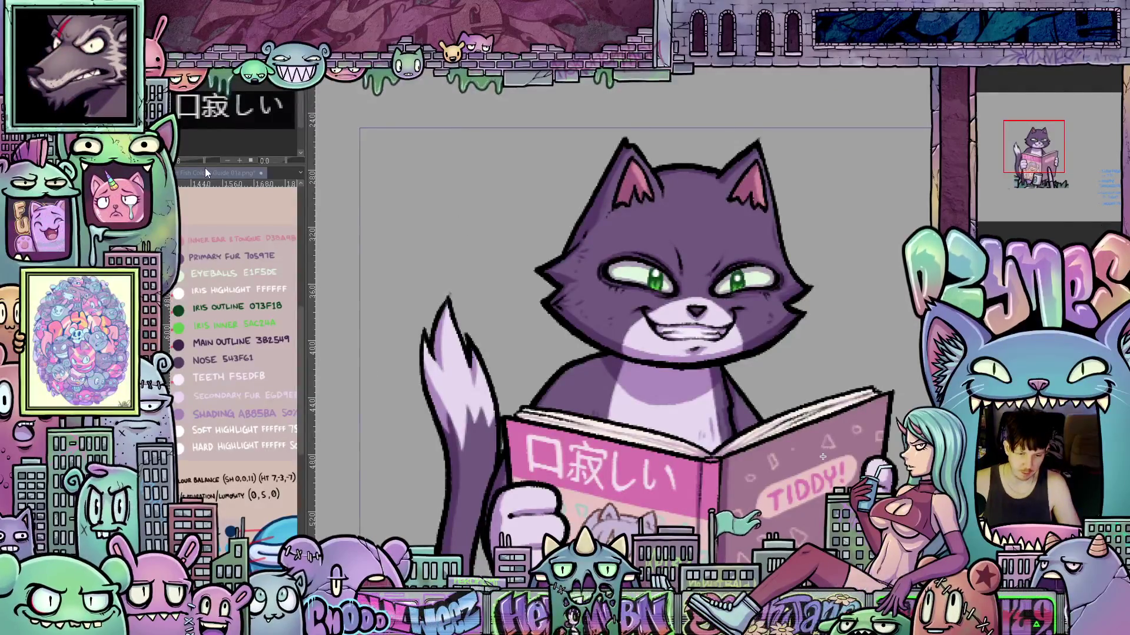
key("Up")
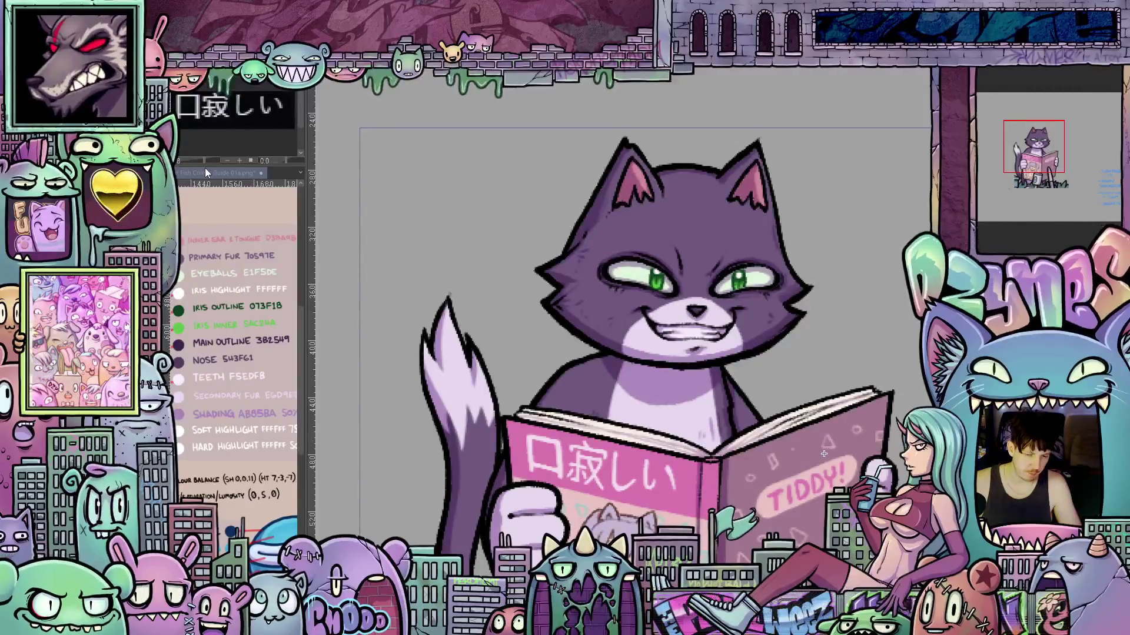
key("Left")
key("Right")
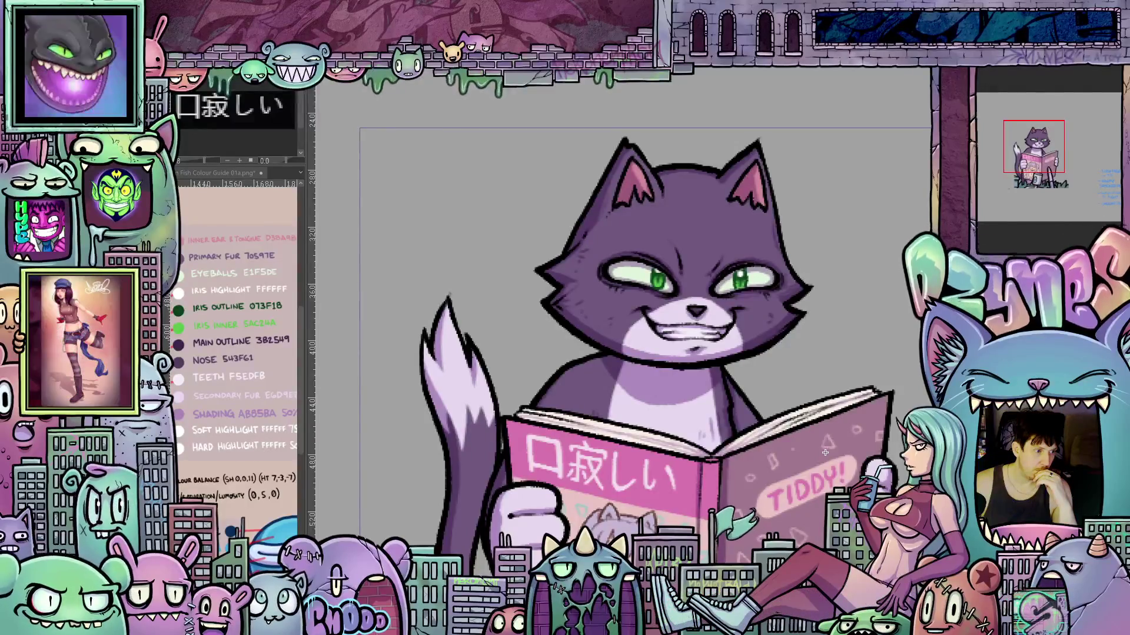
Compare the squished pose against the unsquished one and keep the squished version
key("ctrl+t")
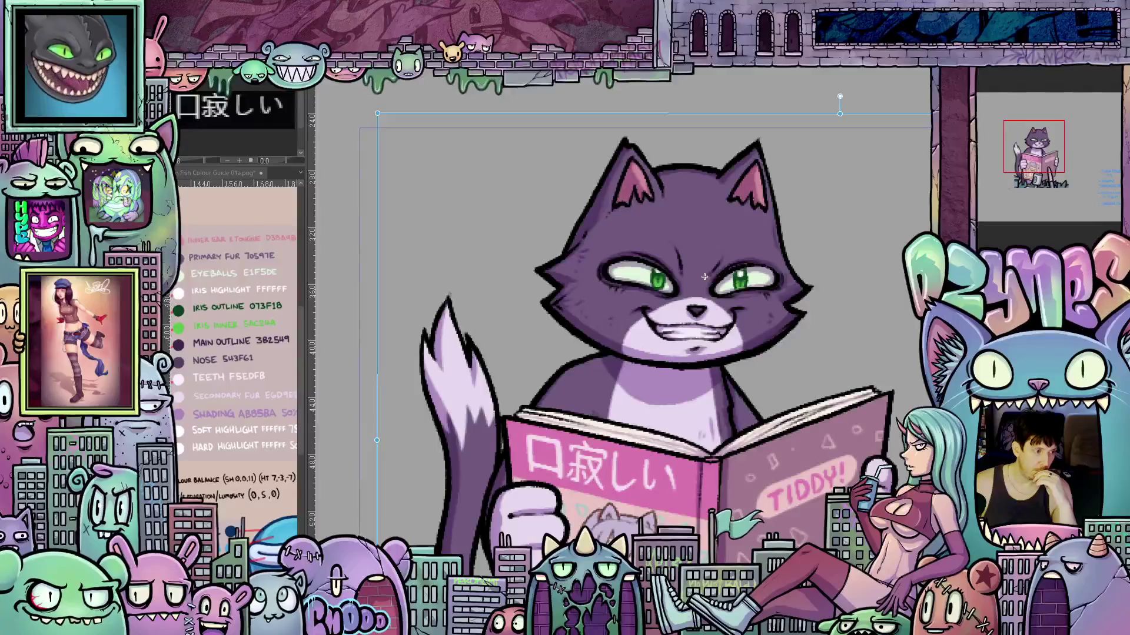
key("Escape")
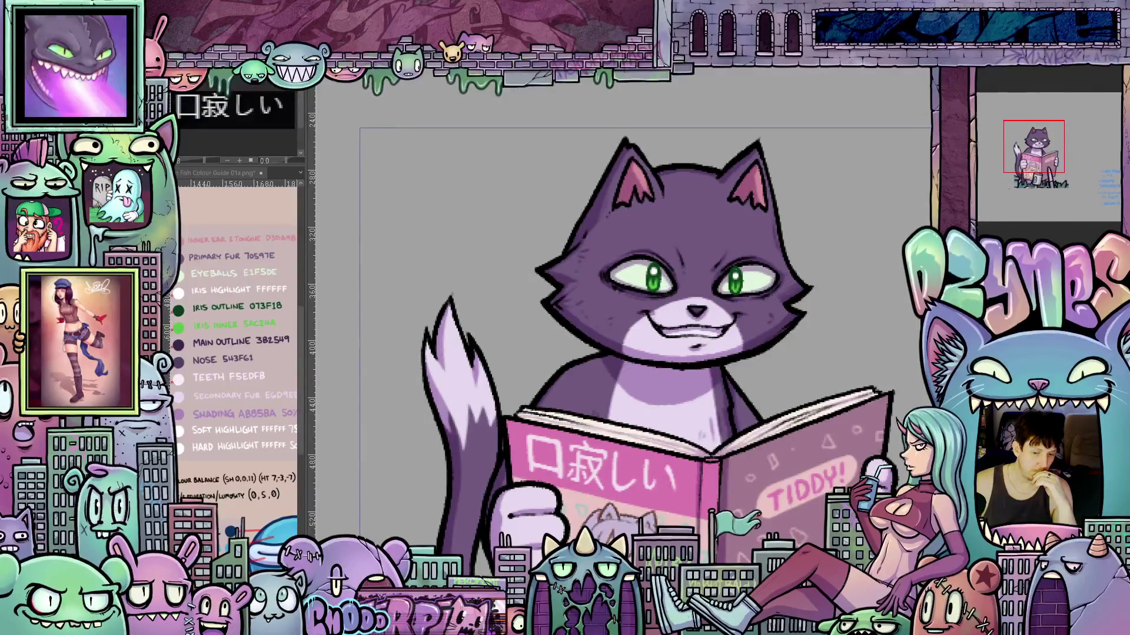
key("ctrl+t")
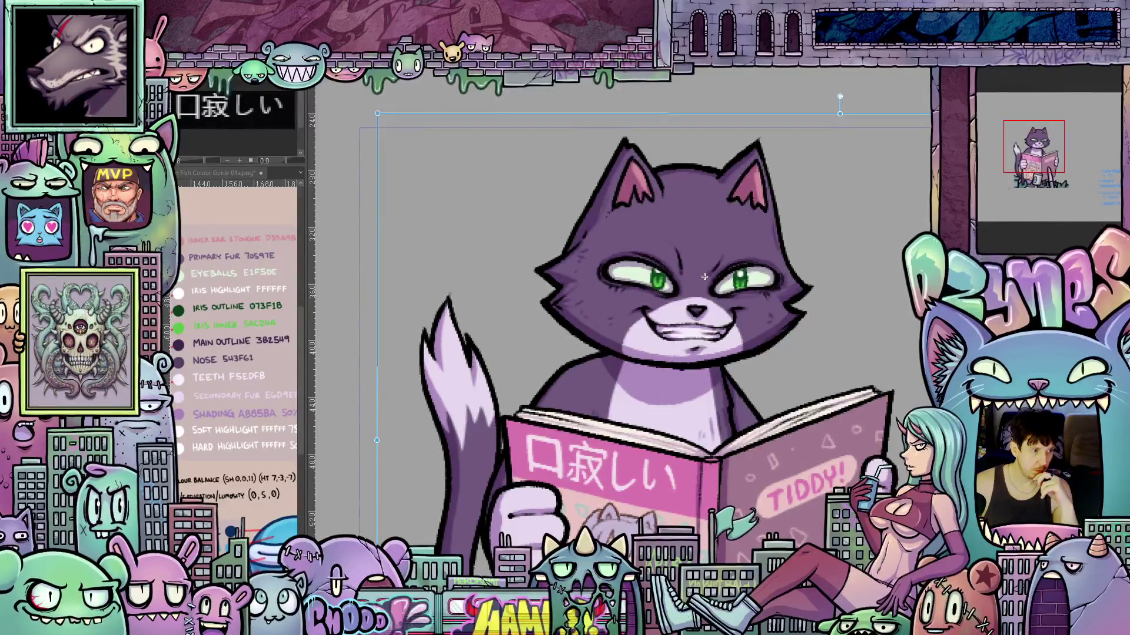
Shift the cat's green irises about 7 px to the right
mouse_move(704, 277)
left_mouse_down()
mouse_move(686, 287)
mouse_move(704, 276)
left_mouse_up()
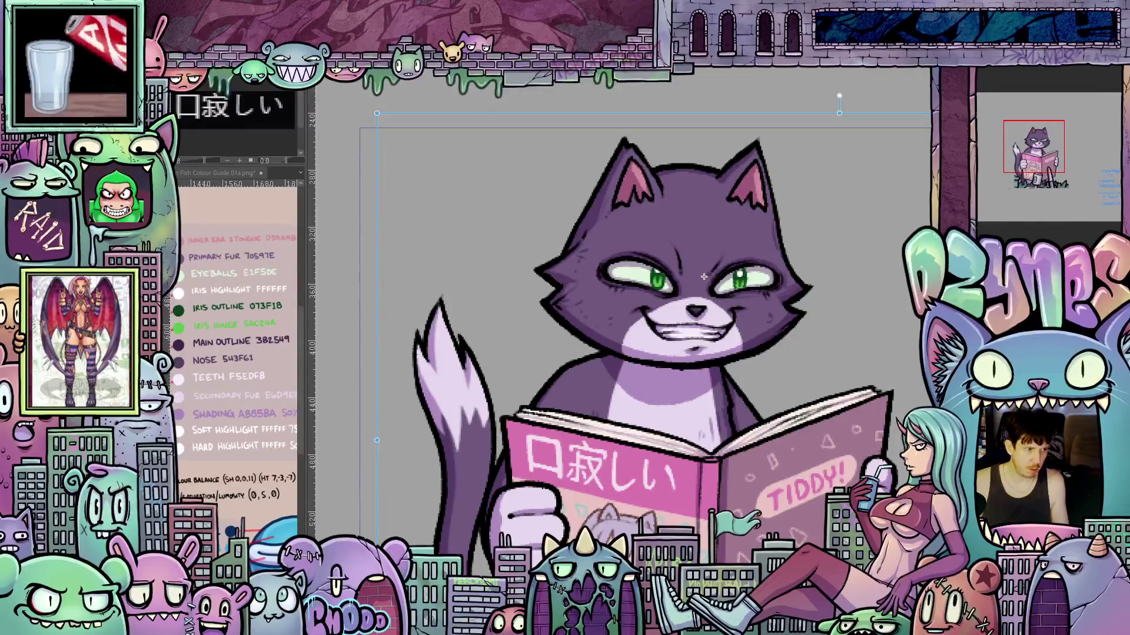
left_click_drag(704, 277, 710, 274)
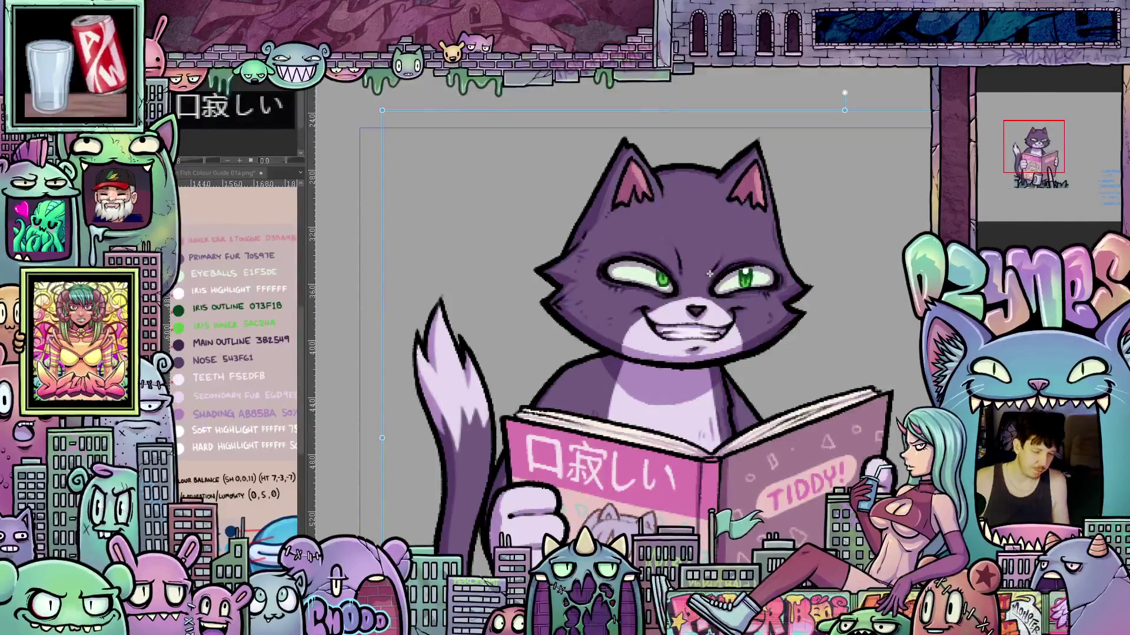
scroll(903, 371, "down", 5)
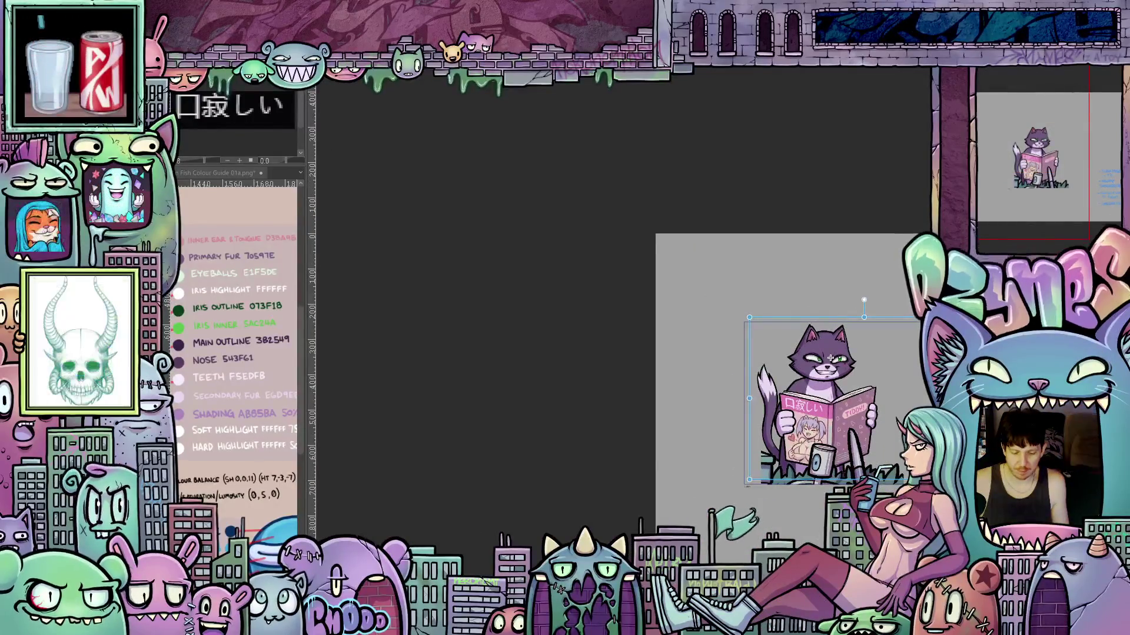
Pan and zoom to center the cat holding the pink TIDDY! magazine
left_click_drag(830, 357, 702, 358)
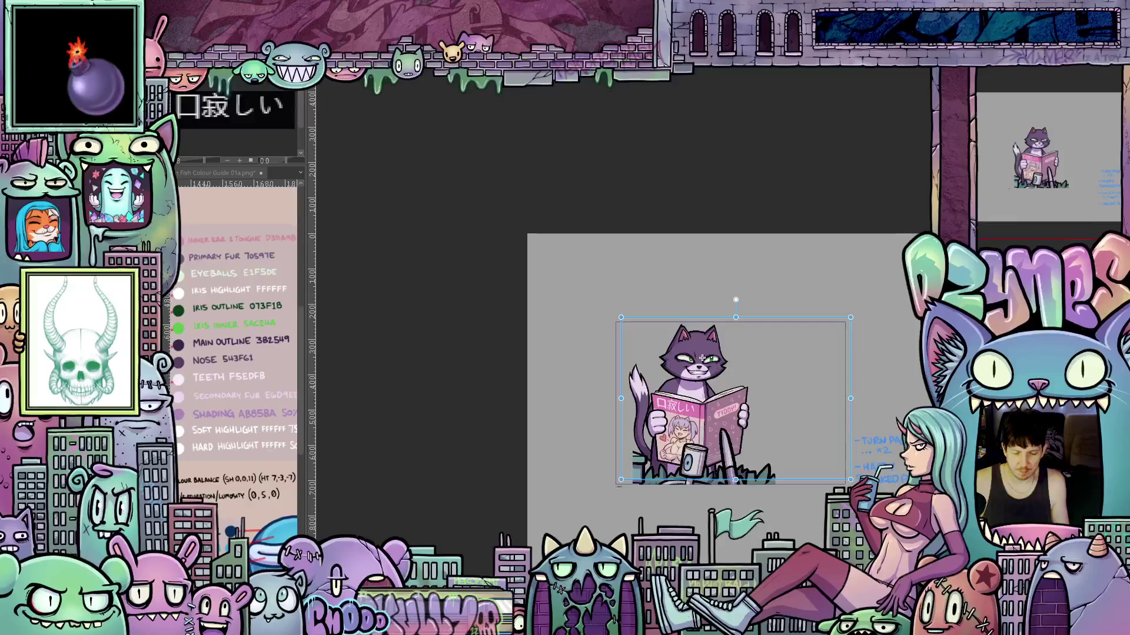
scroll(707, 376, "up", 5)
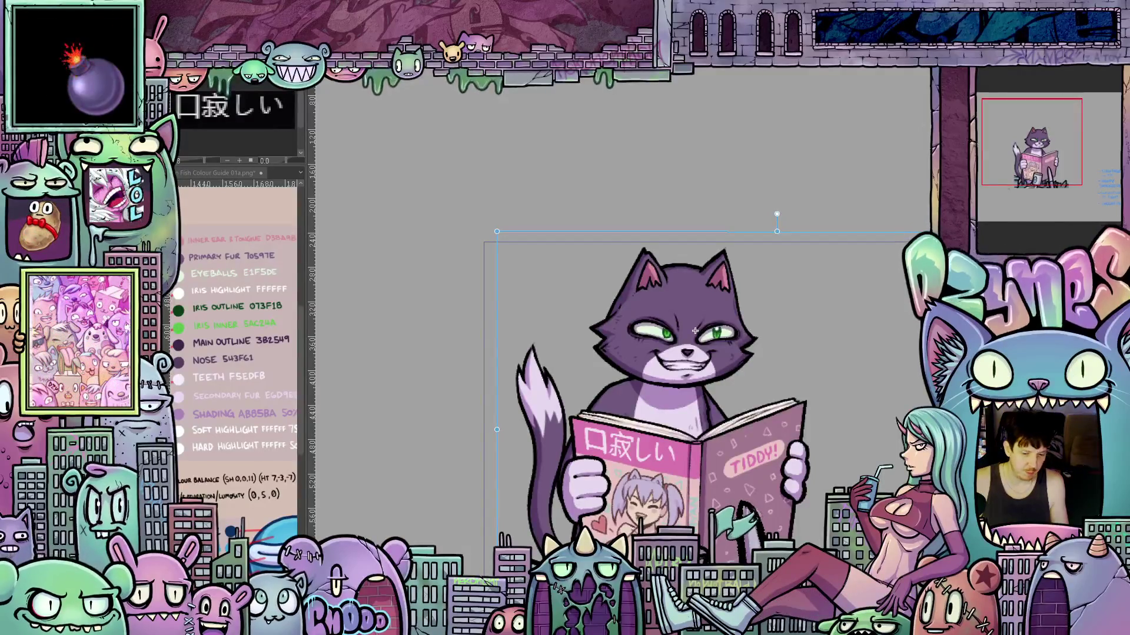
Commit the transform, paste back the green irises, and try the cat lower and higher
key("Return")
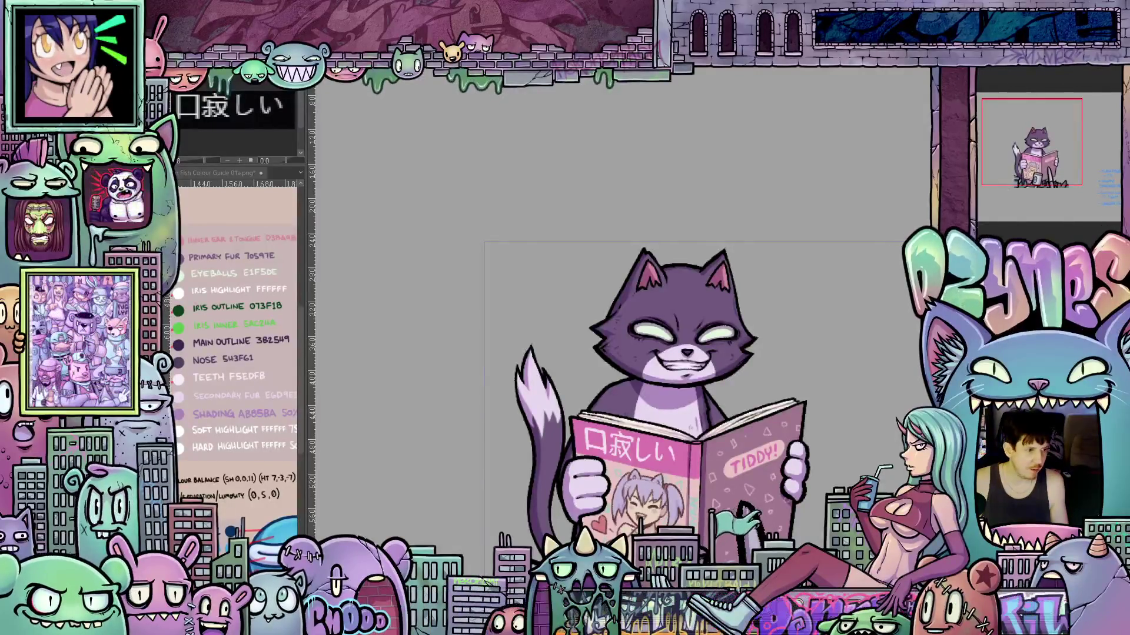
key("ctrl+v")
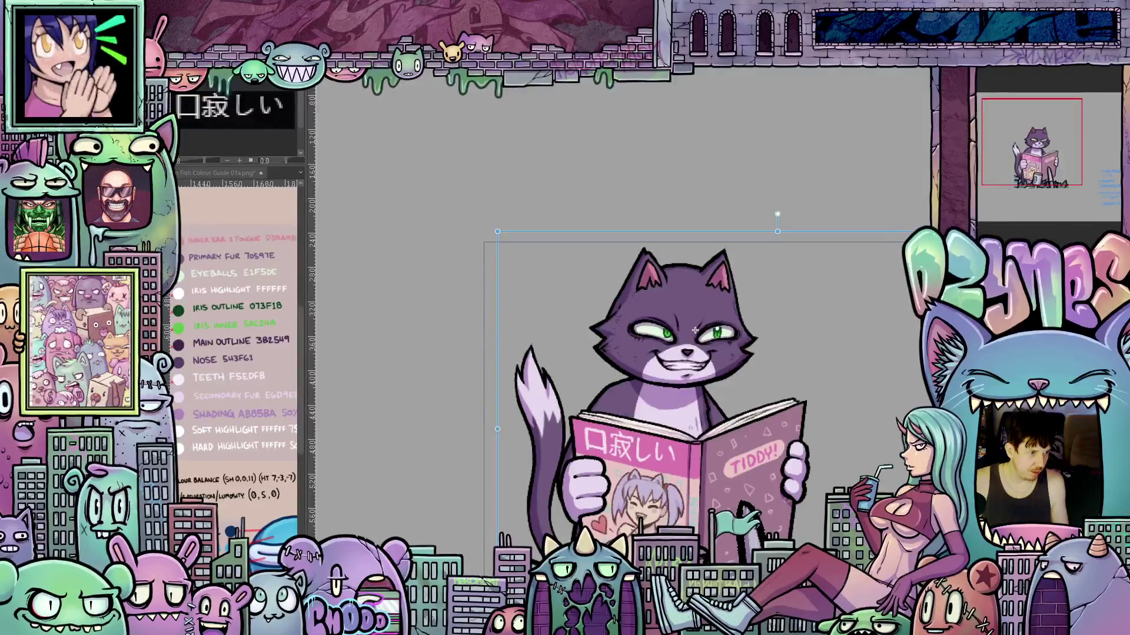
left_click_drag(695, 330, 702, 369)
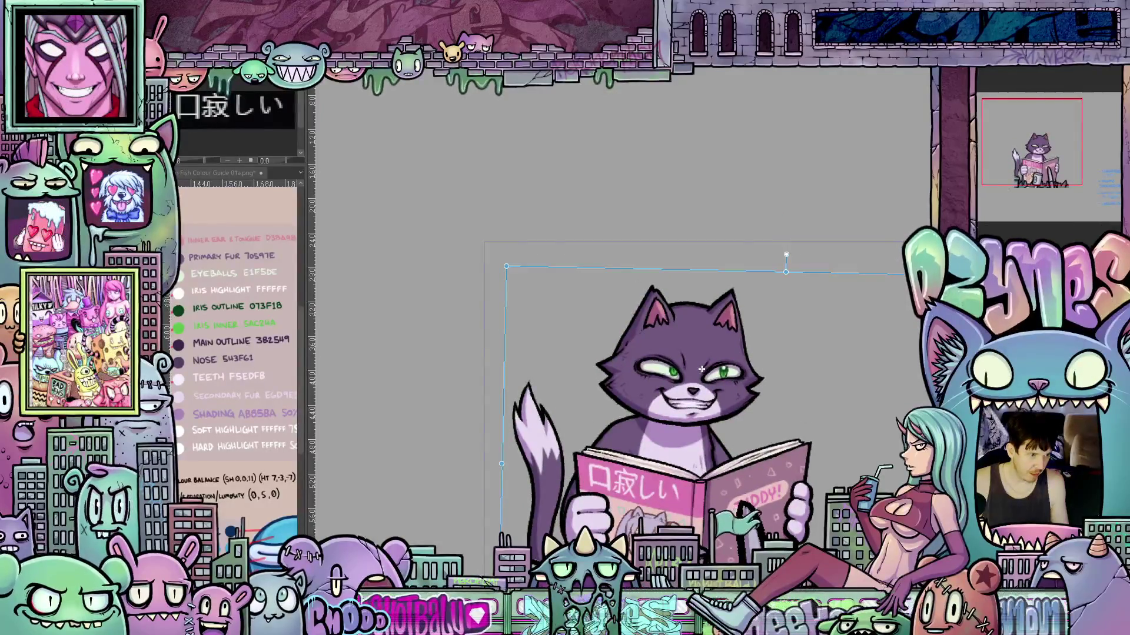
left_click_drag(701, 369, 694, 330)
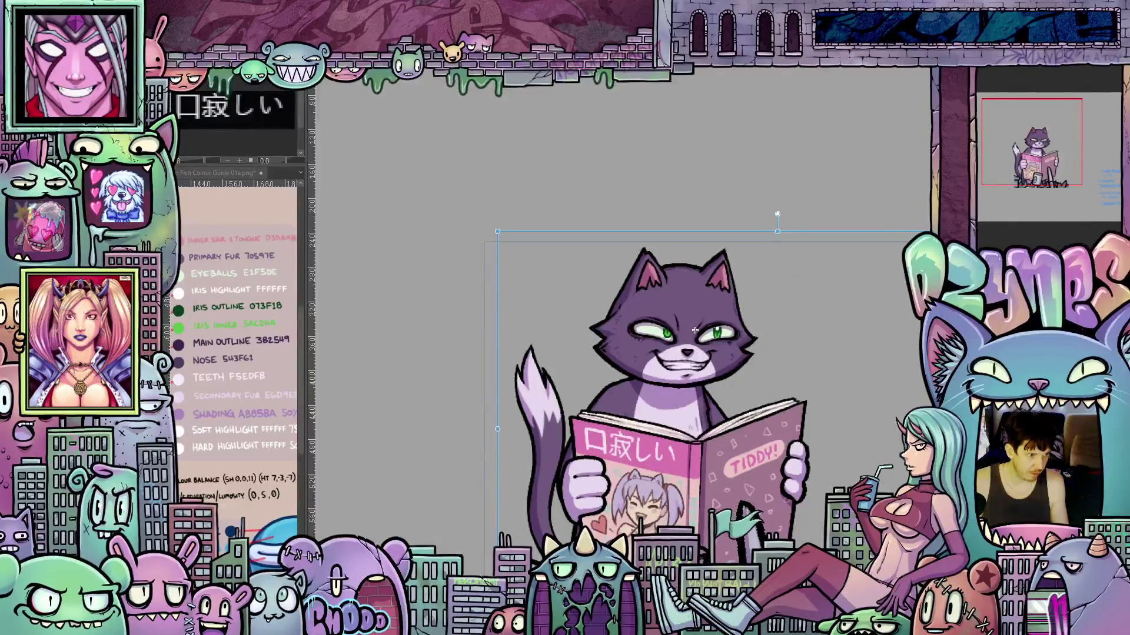
Settle the cat near its earlier height, then delete the cat artwork
left_click_drag(695, 330, 696, 340)
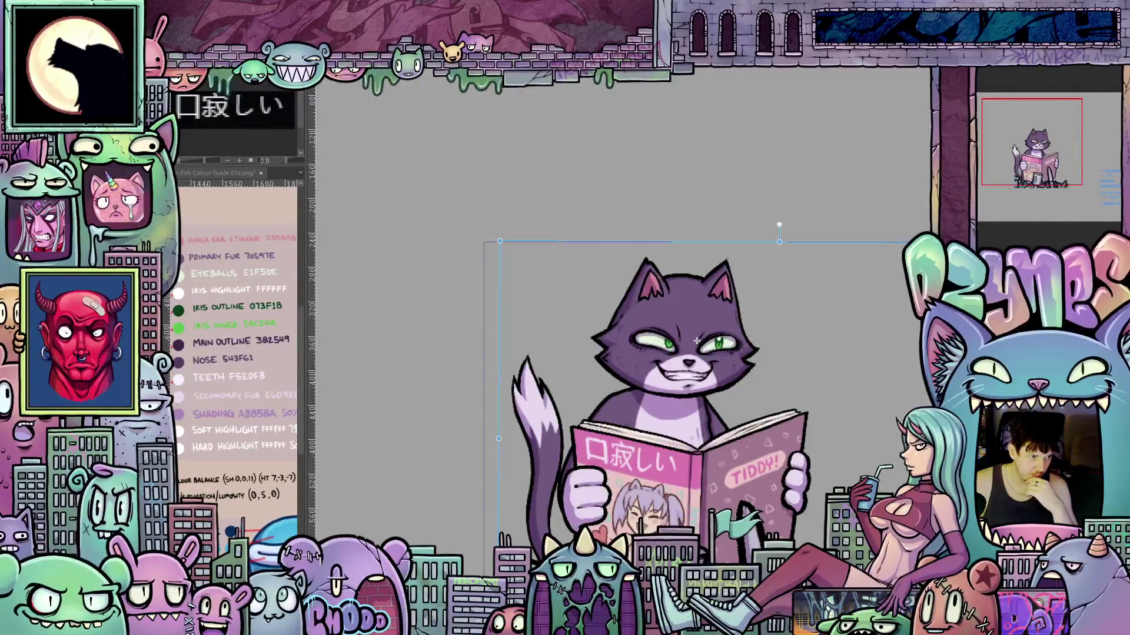
left_click_drag(697, 341, 696, 333)
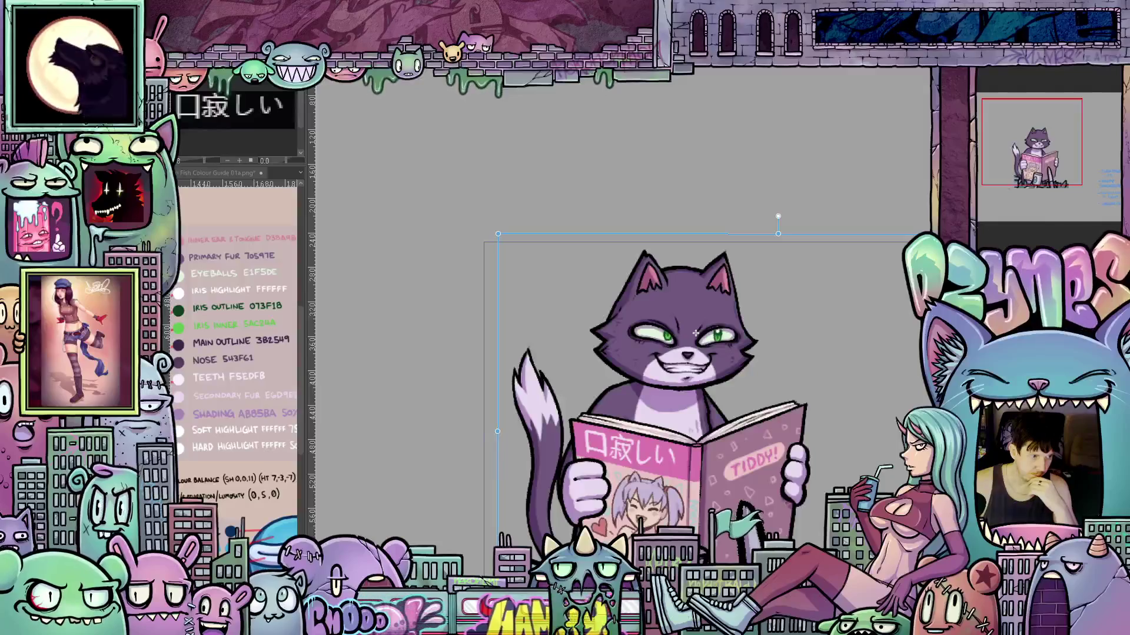
key("Delete")
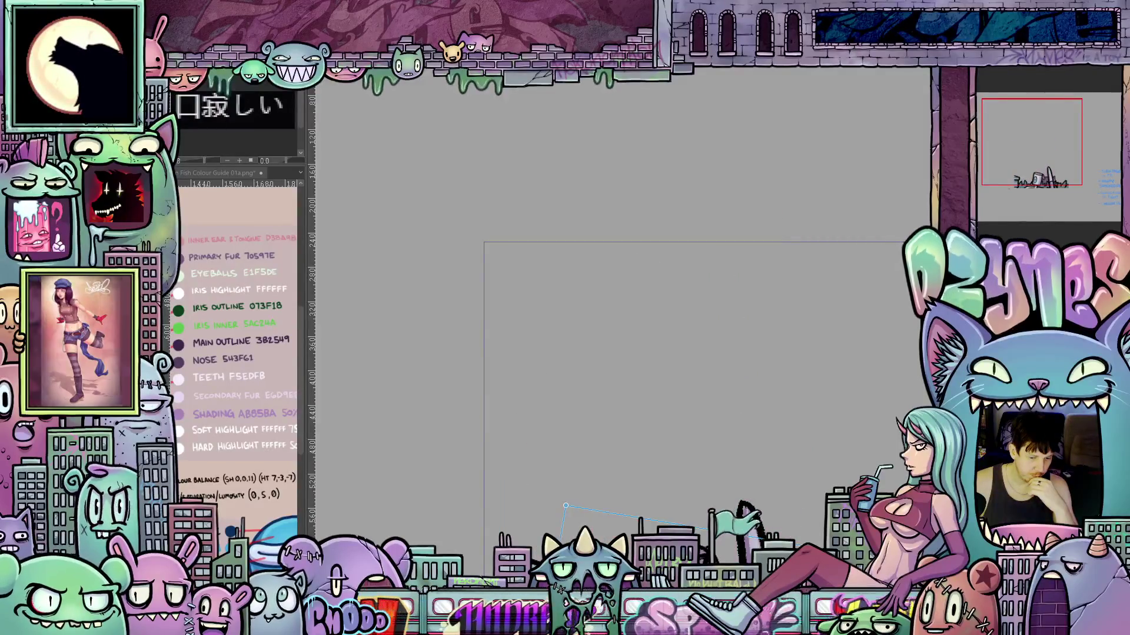
Undo the deletion, test the cat peeking low, then raise it until the magazine shows
key("ctrl+z")
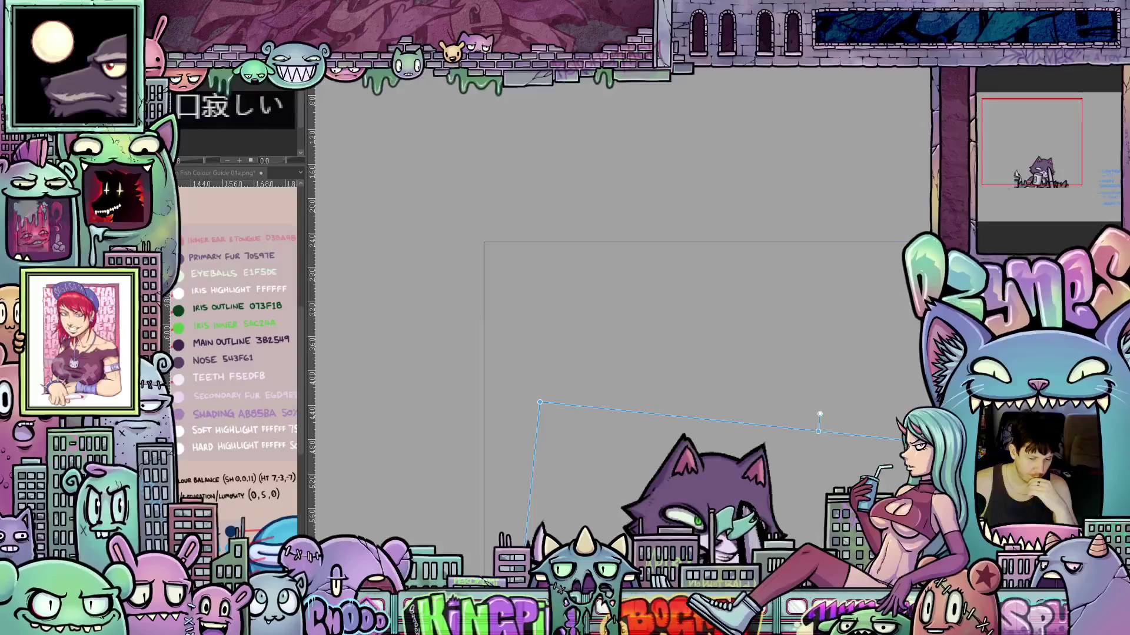
left_click_drag(731, 515, 717, 463)
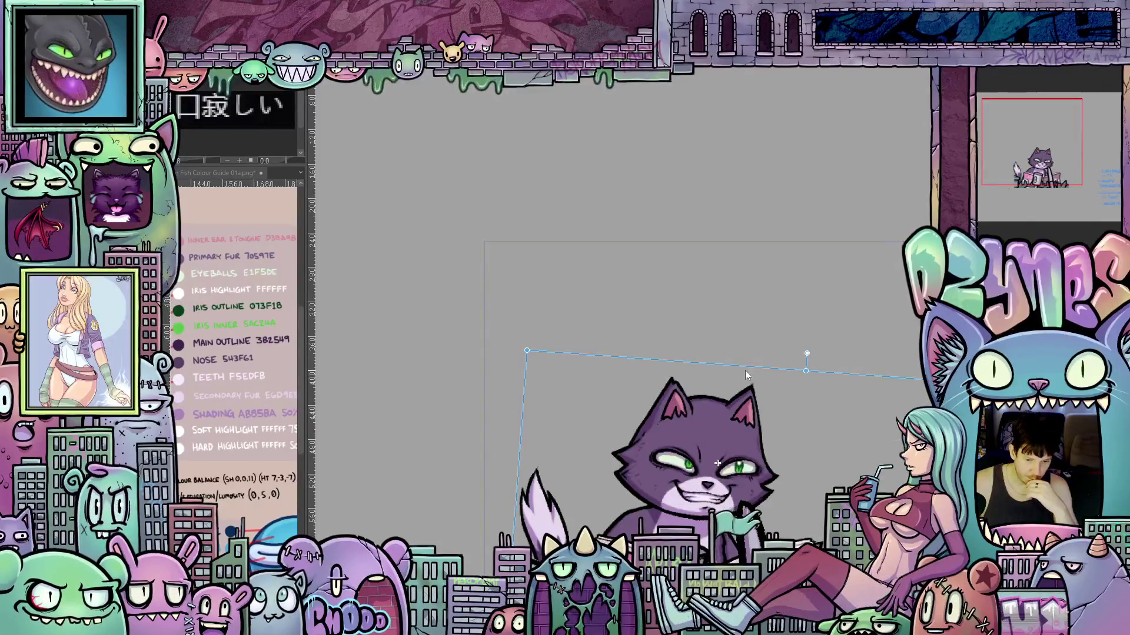
key("Up")
key("Up")
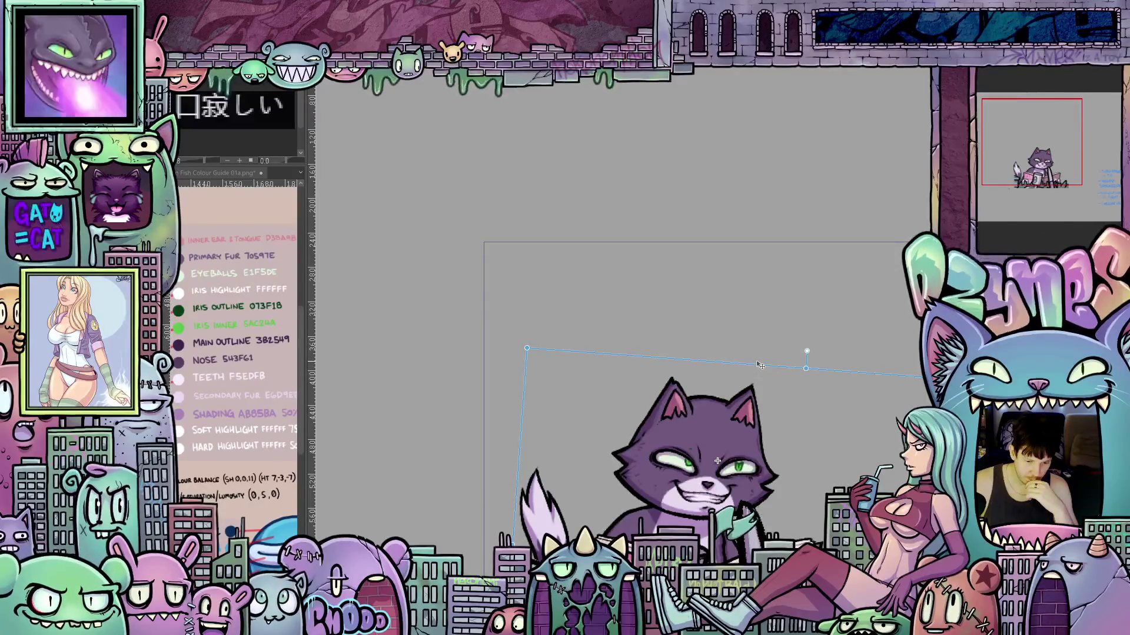
key("Down")
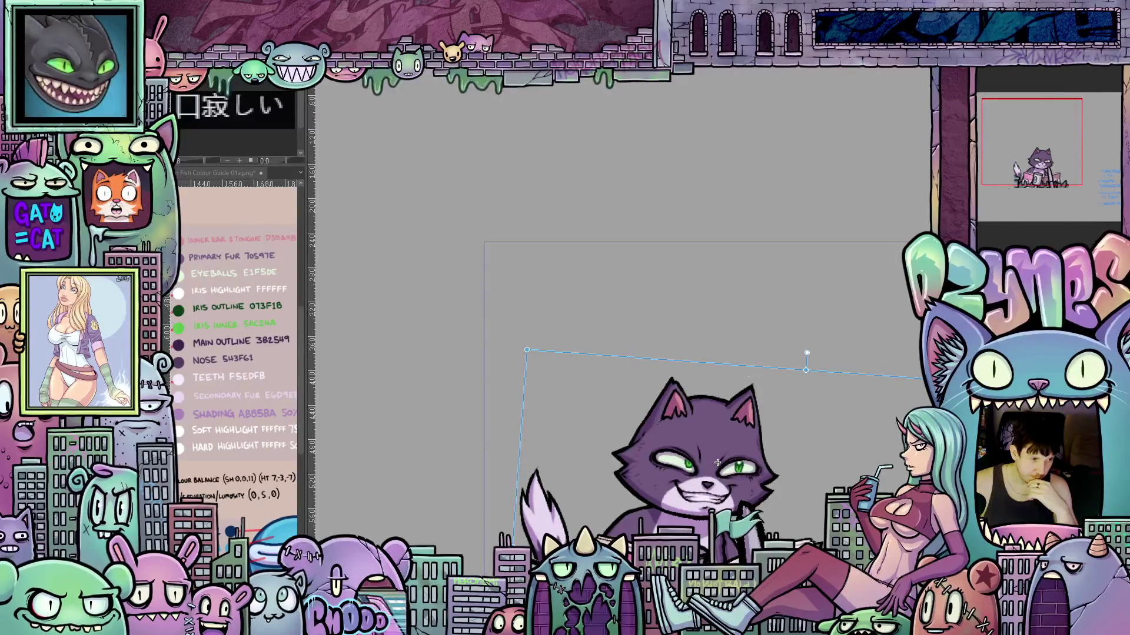
left_click_drag(717, 463, 717, 462)
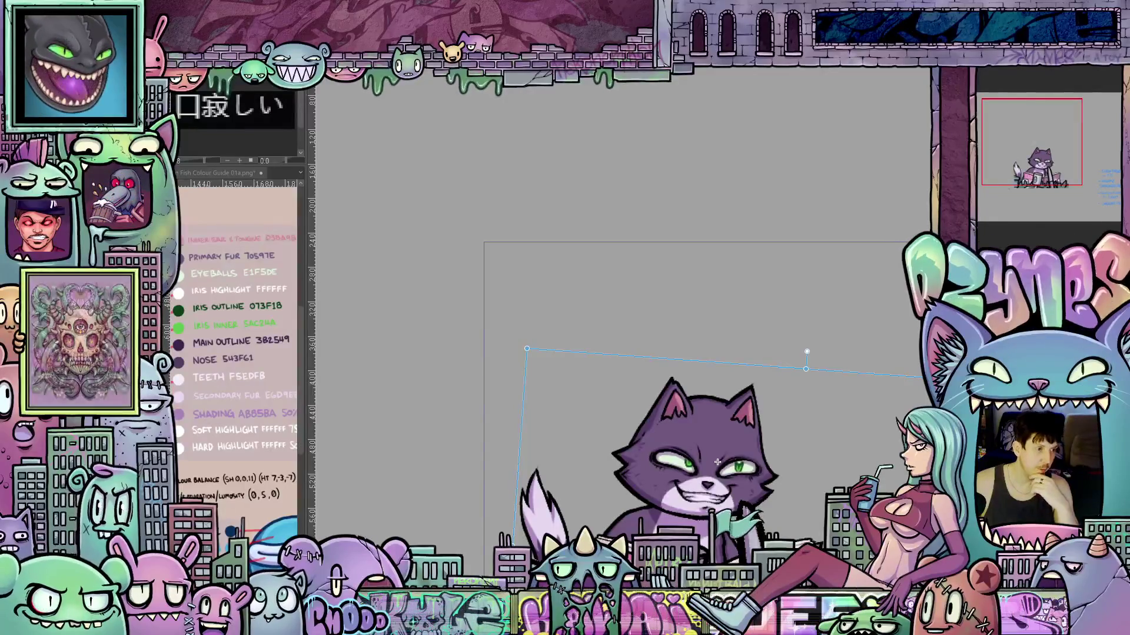
left_click_drag(717, 463, 695, 334)
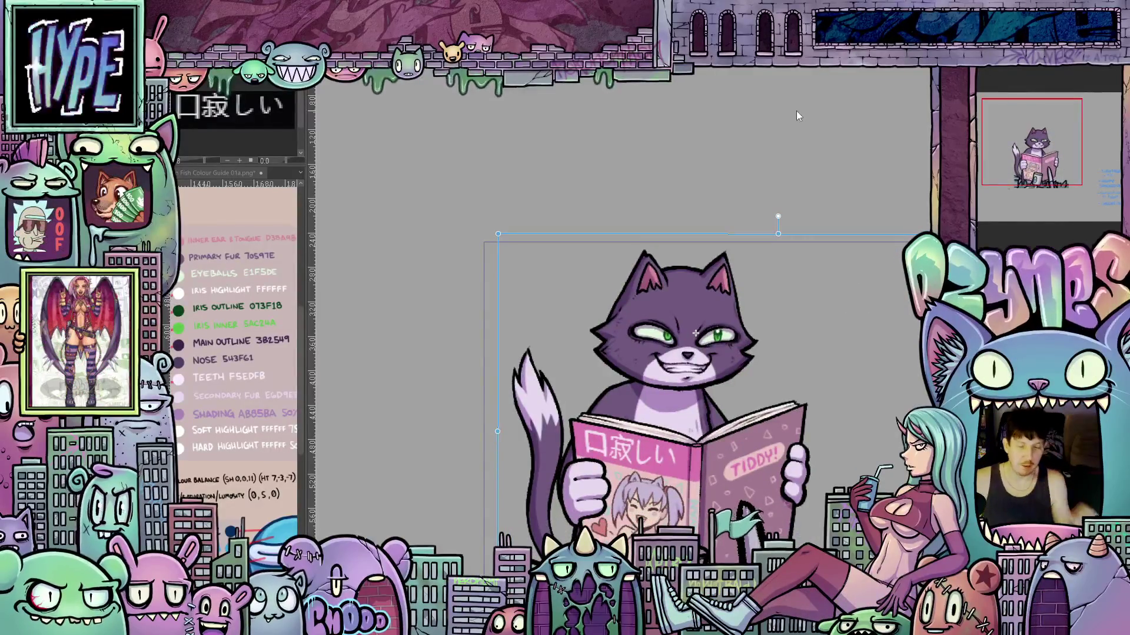
Zoom out and pan the canvas view to the left
scroll(796, 110, "down", 2)
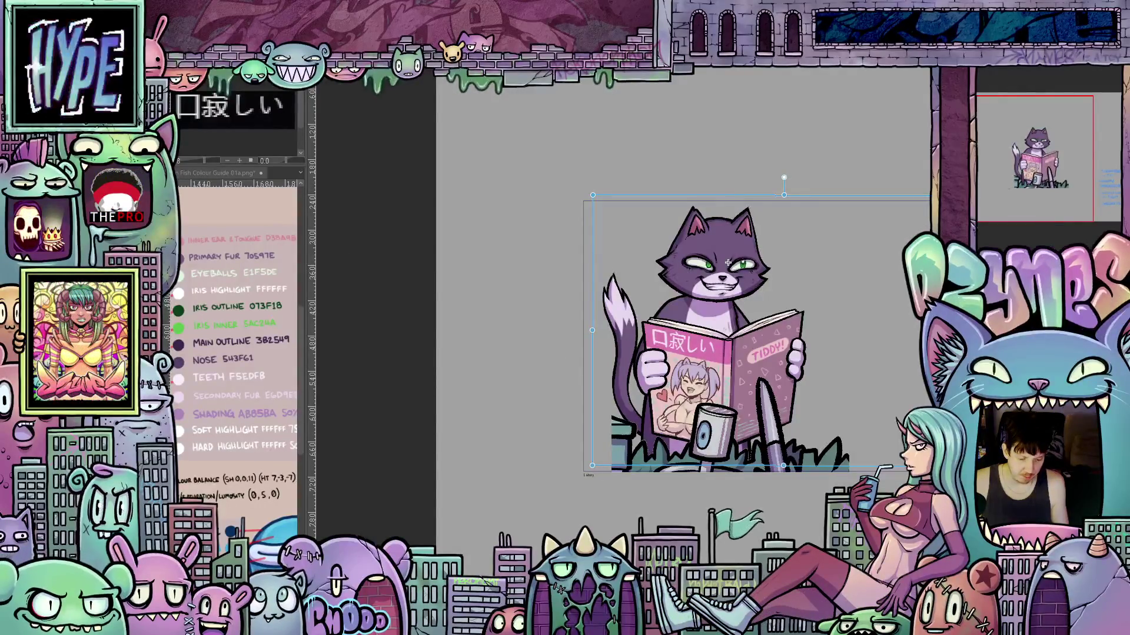
left_click_drag(728, 263, 676, 263)
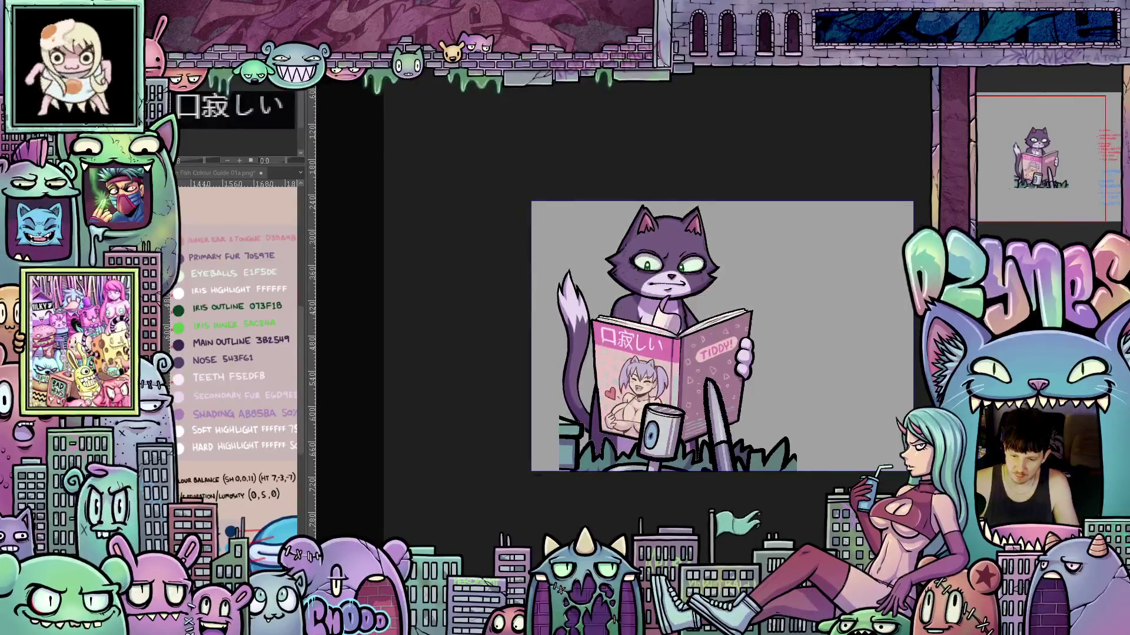
Zoom out and pan to clear pasteboard space beside the canvas for notes
key("ctrl+minus")
key("ctrl+minus")
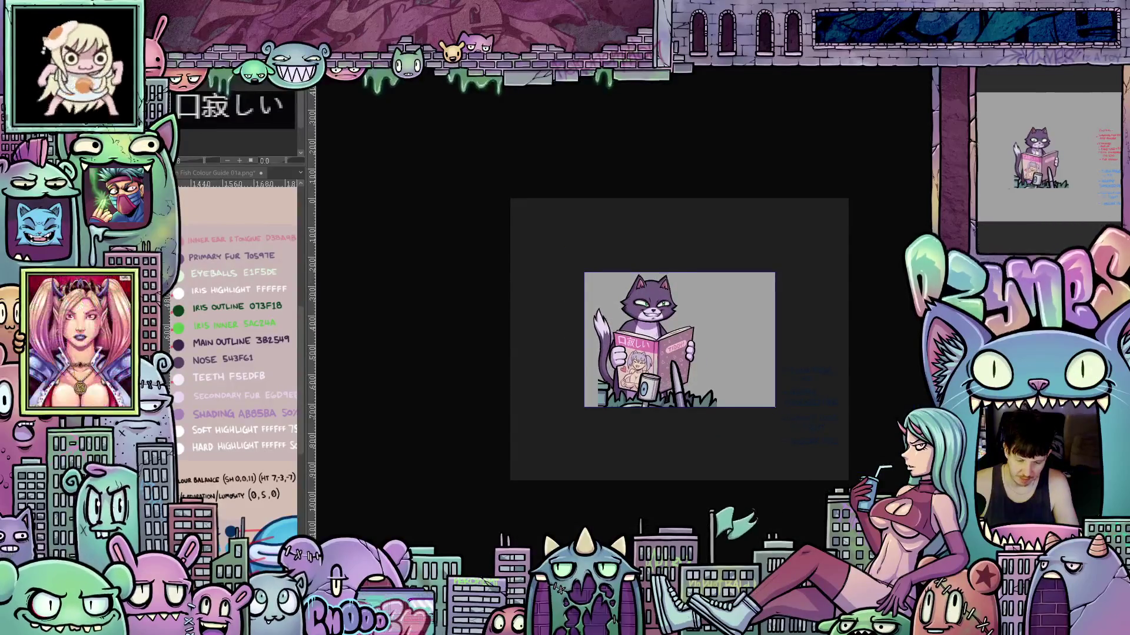
left_click_drag(845, 351, 769, 351)
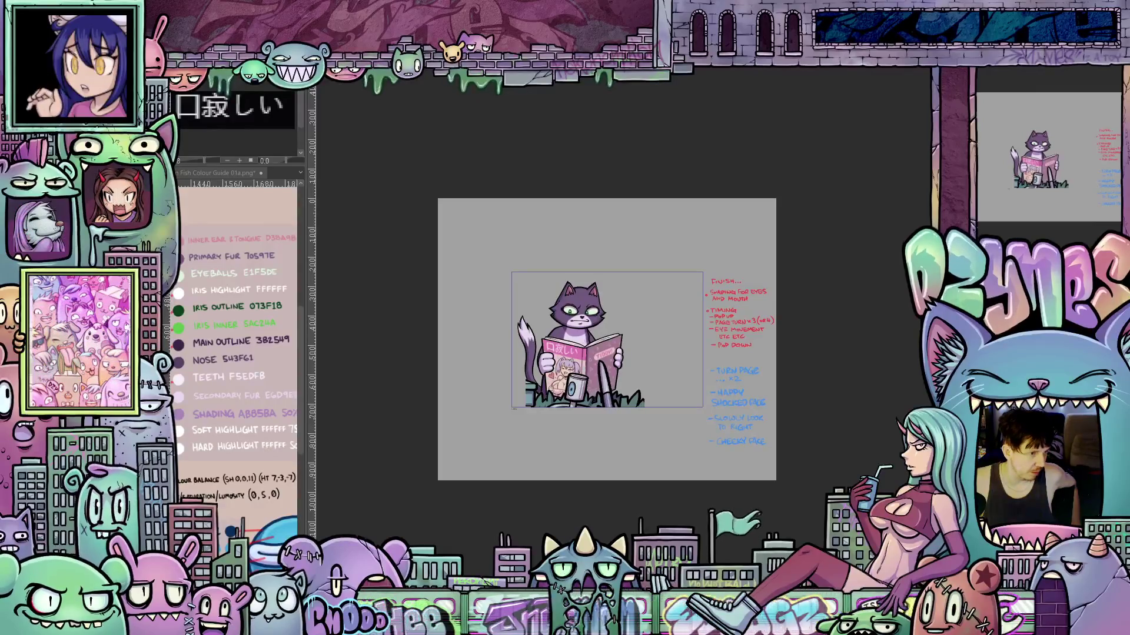
Step through the animation frames to the pop-down frame showing only the can and grass
key("ctrl+t")
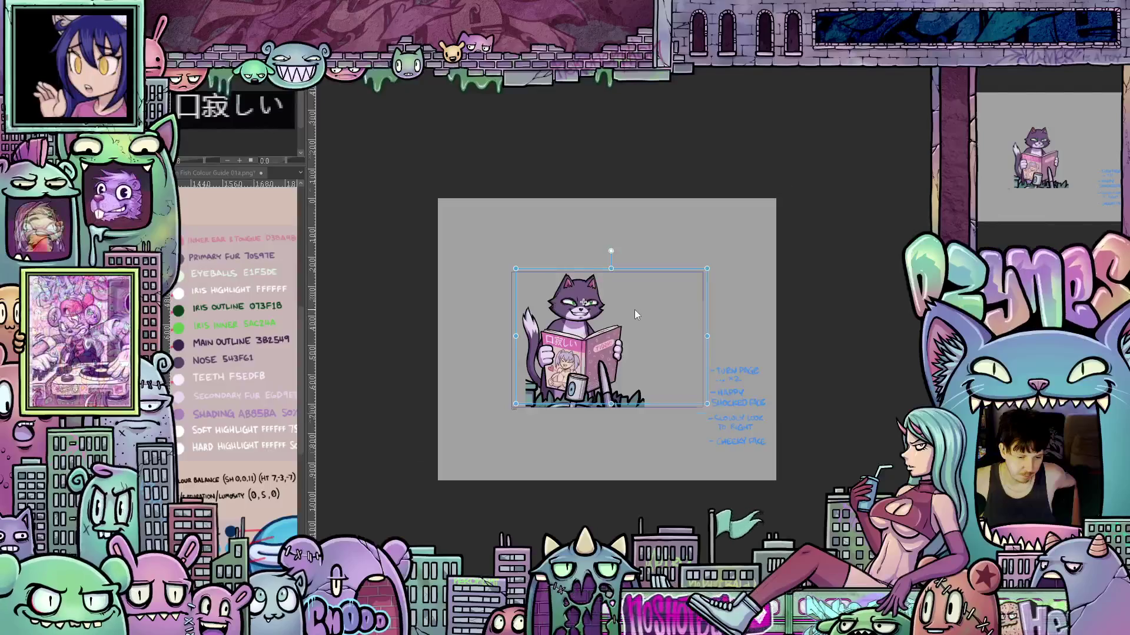
key("ctrl+plus")
key("ctrl+plus")
key("ctrl+plus")
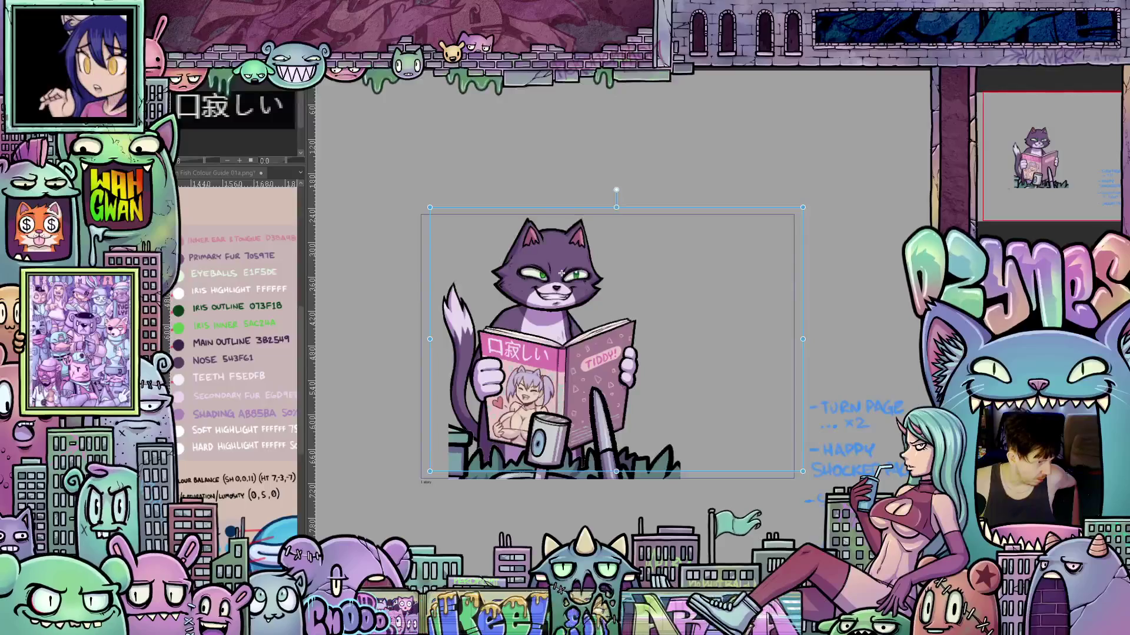
key("ctrl+z")
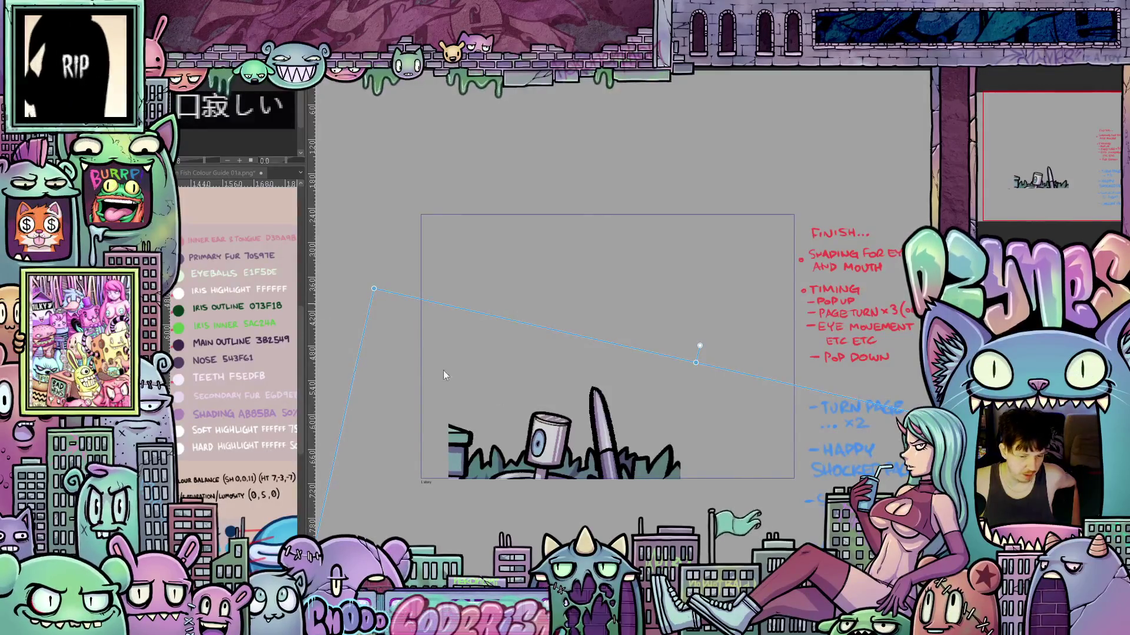
Return to the frowning cat frame, eyes glancing sideways over the pink magazine, and zoom in
scroll(719, 397, "down", 3)
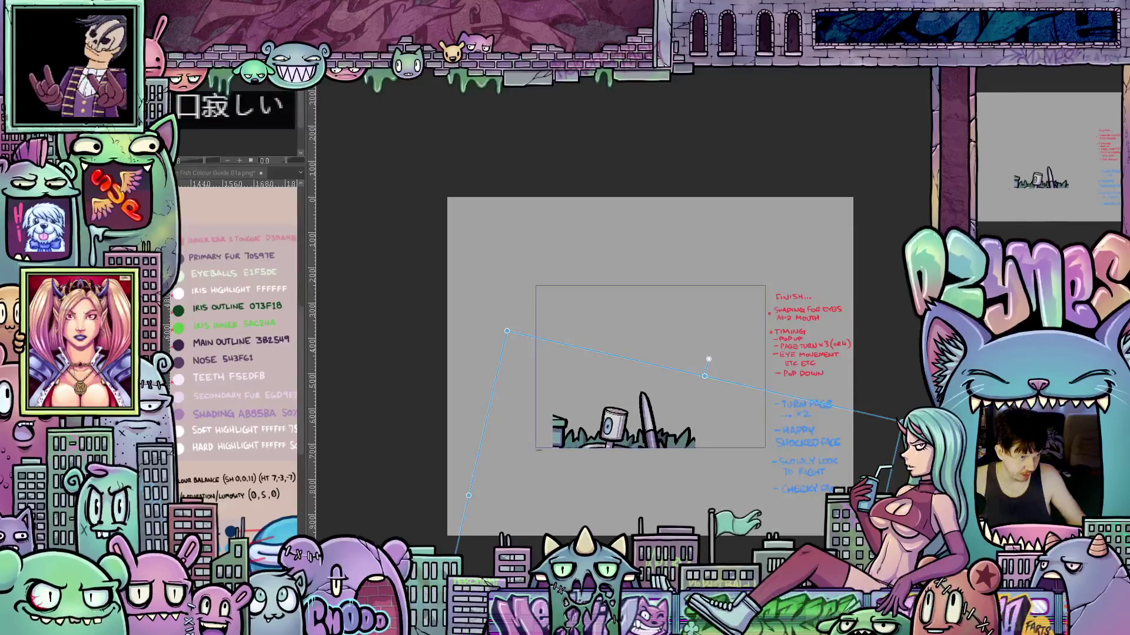
key("ctrl+t")
scroll(586, 289, "up", 2)
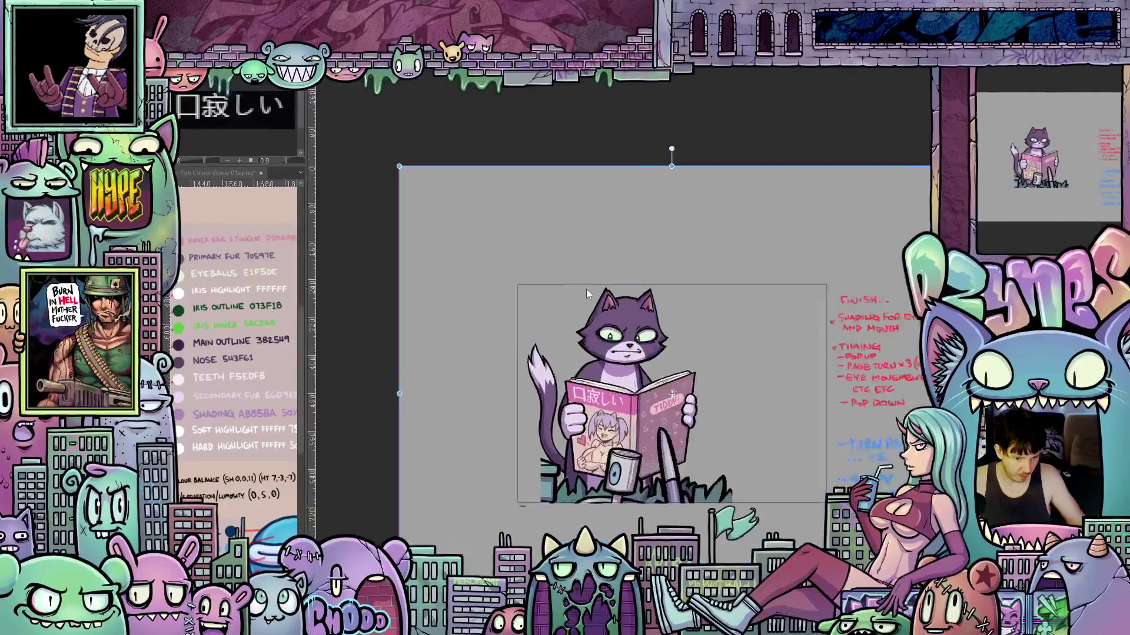
scroll(647, 341, "up", 4)
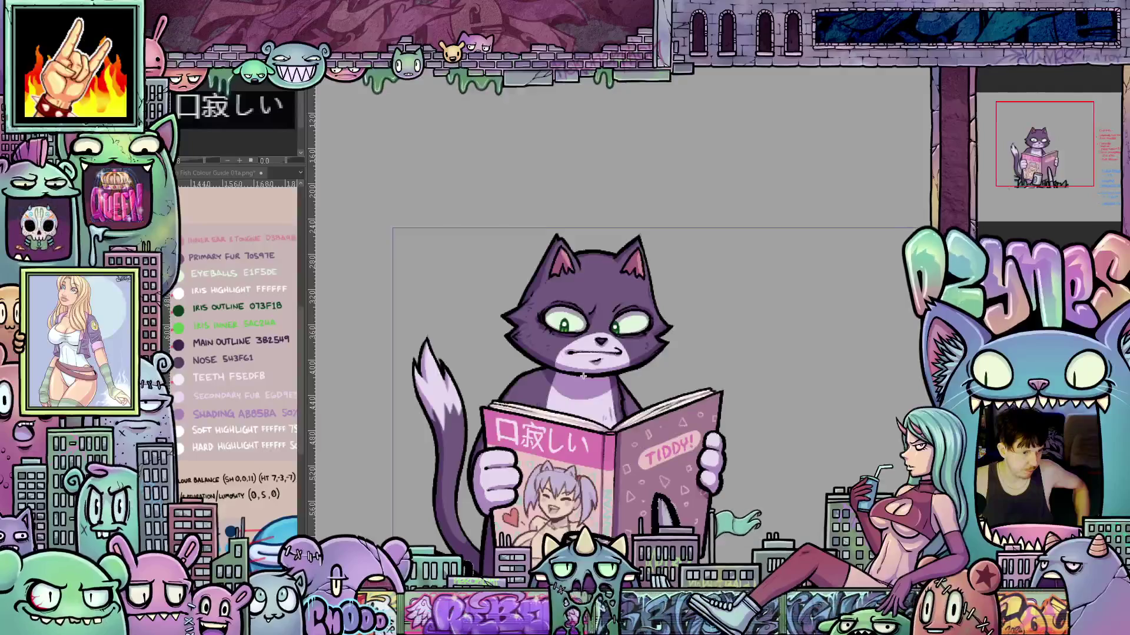
Shift this frame's drawing down slightly and rotate it back to level
scroll(591, 186, "down", 2)
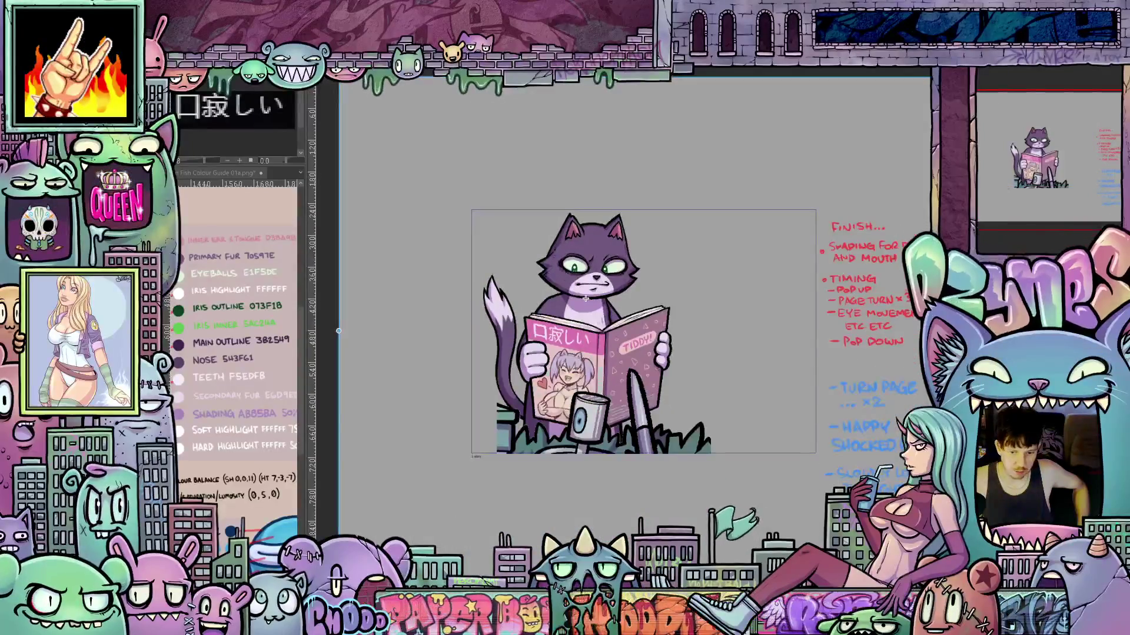
left_click_drag(654, 63, 654, 94)
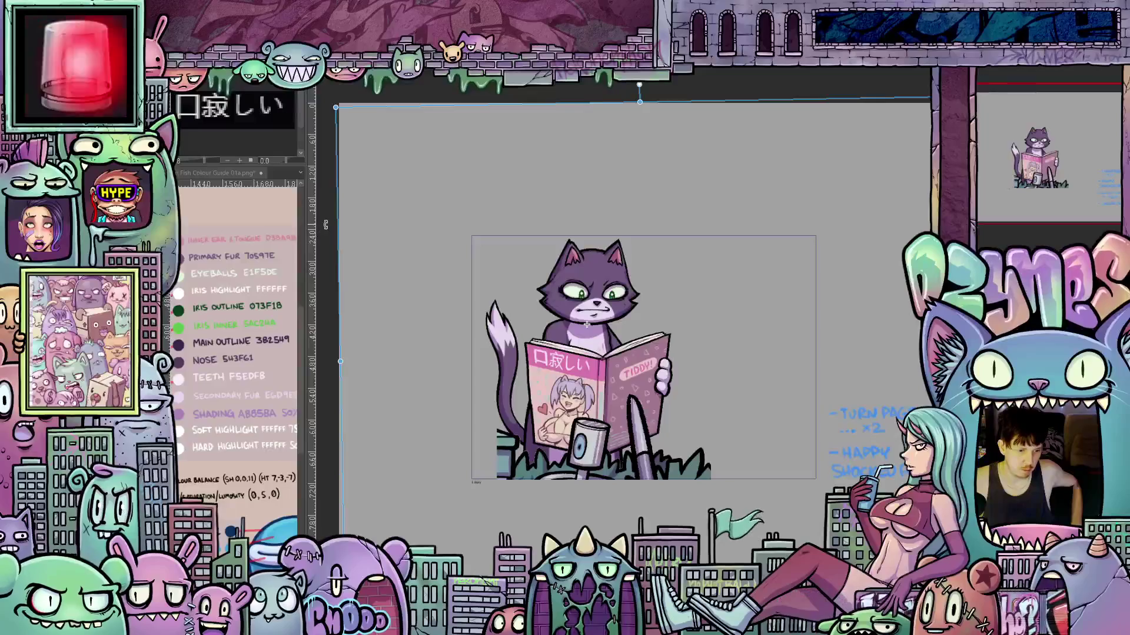
left_click_drag(329, 225, 343, 219)
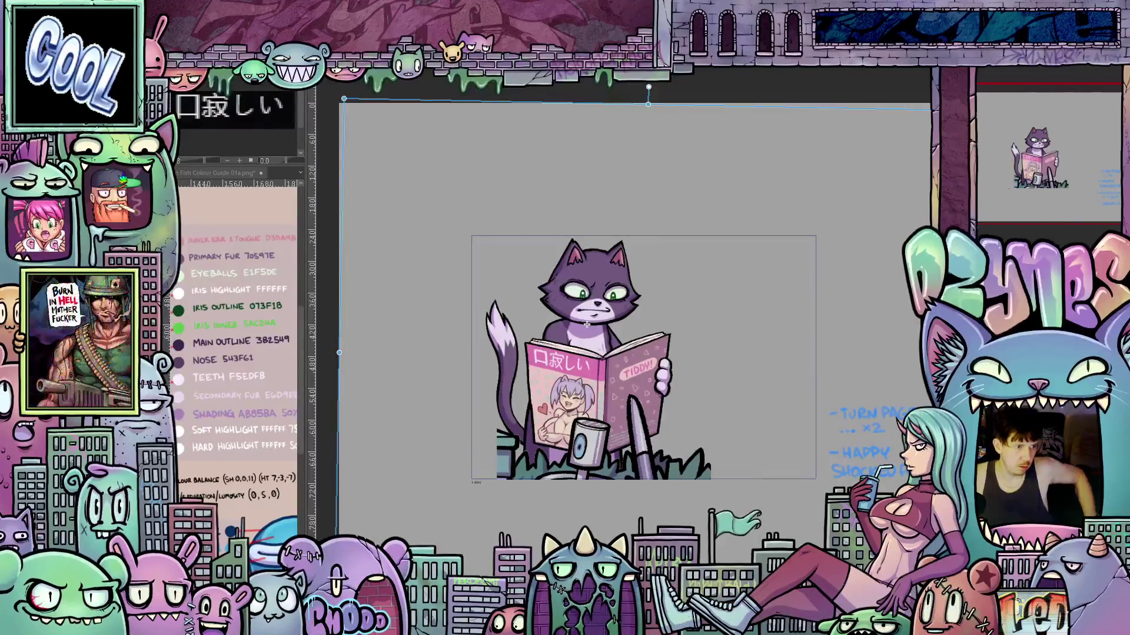
key("Right")
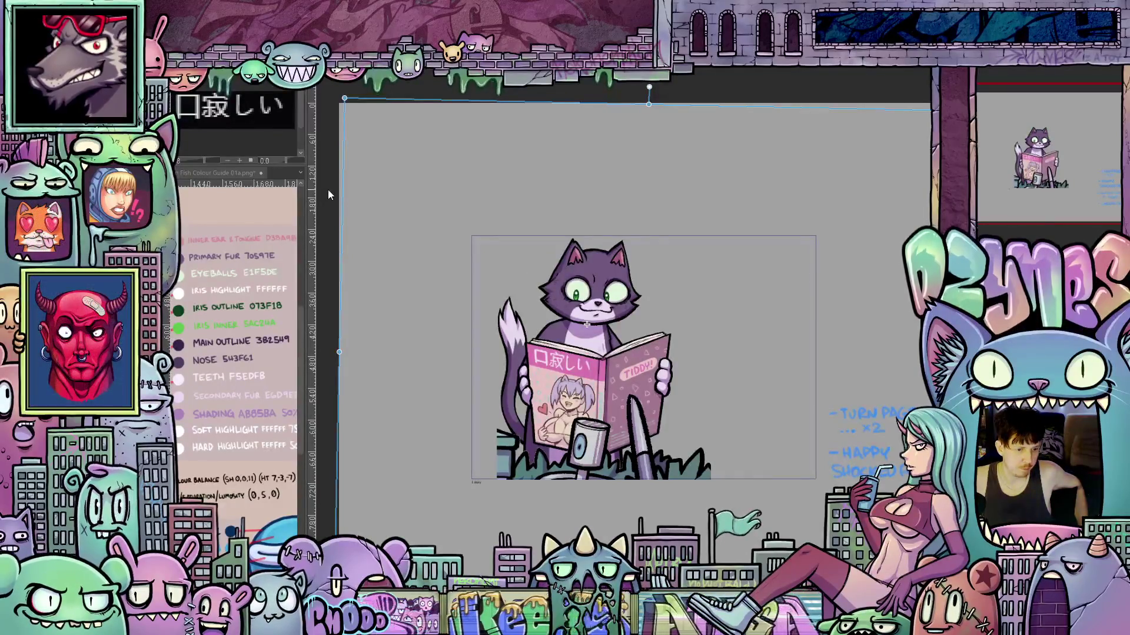
Tilt the cat slightly and lower it about 40 px behind the grass for the pop-up pose
left_click_drag(328, 194, 329, 204)
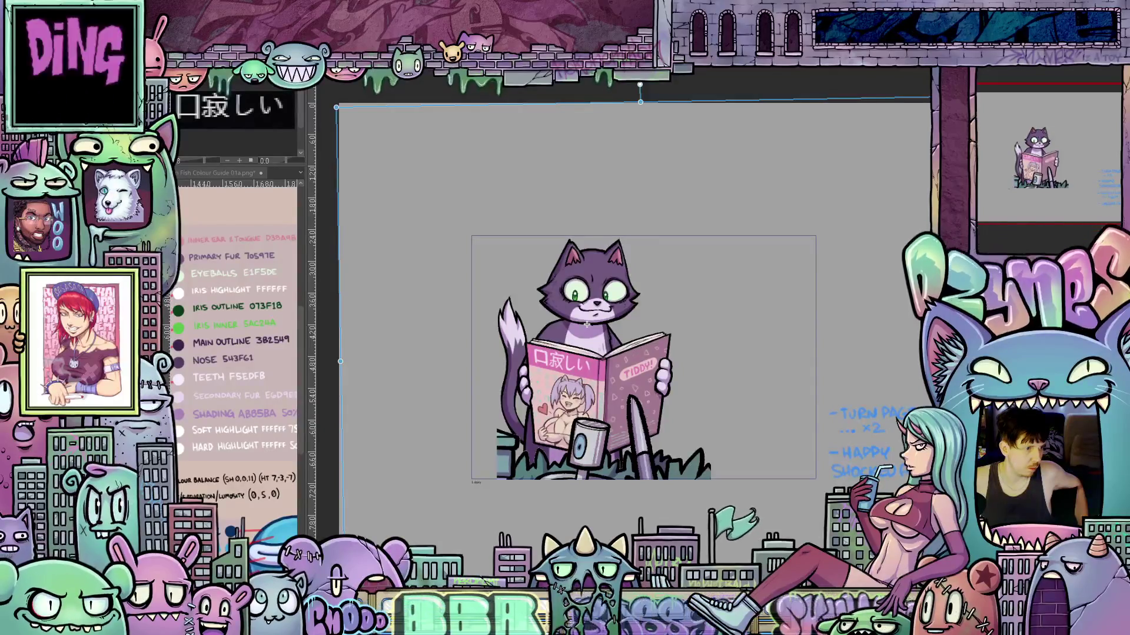
left_click_drag(587, 324, 586, 324)
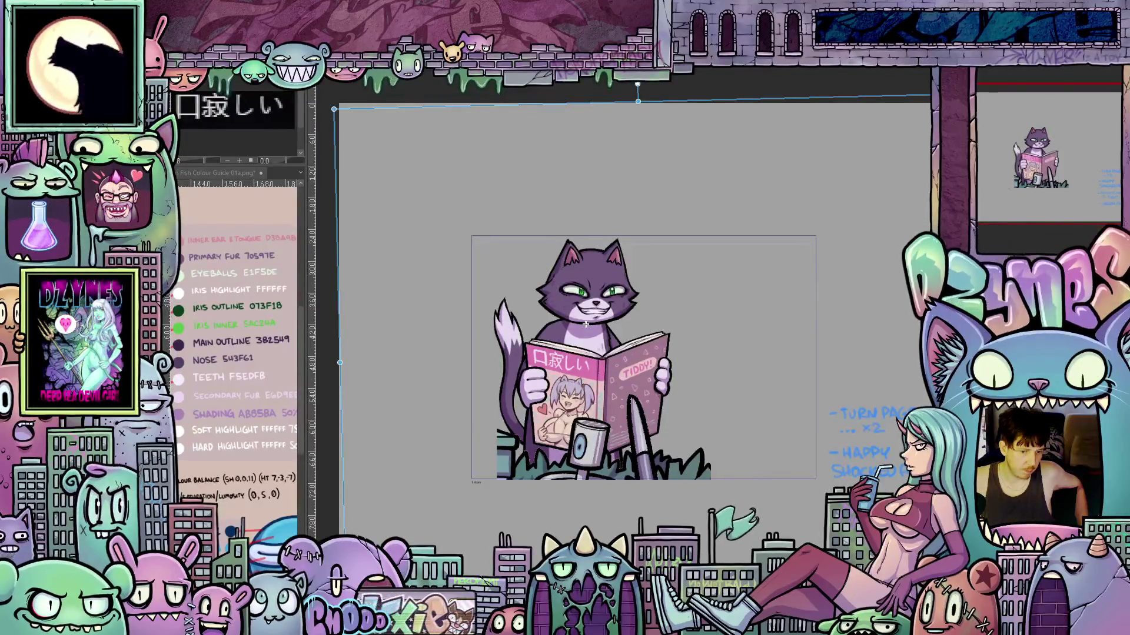
mouse_move(585, 324)
left_mouse_down()
mouse_move(597, 405)
mouse_move(588, 337)
left_mouse_up()
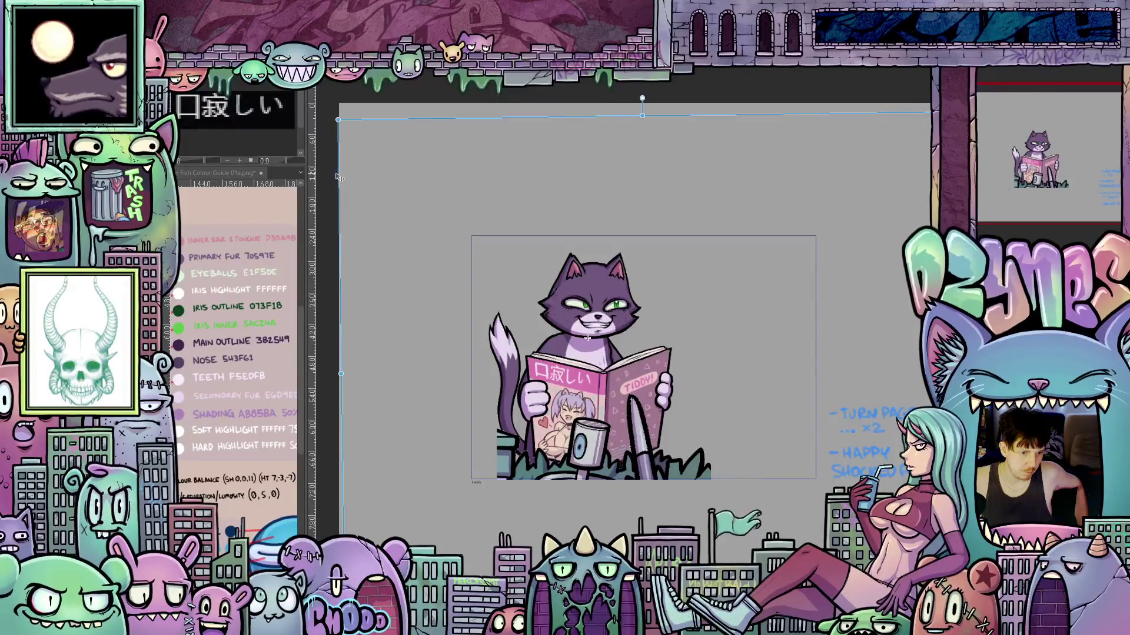
left_click_drag(333, 174, 329, 183)
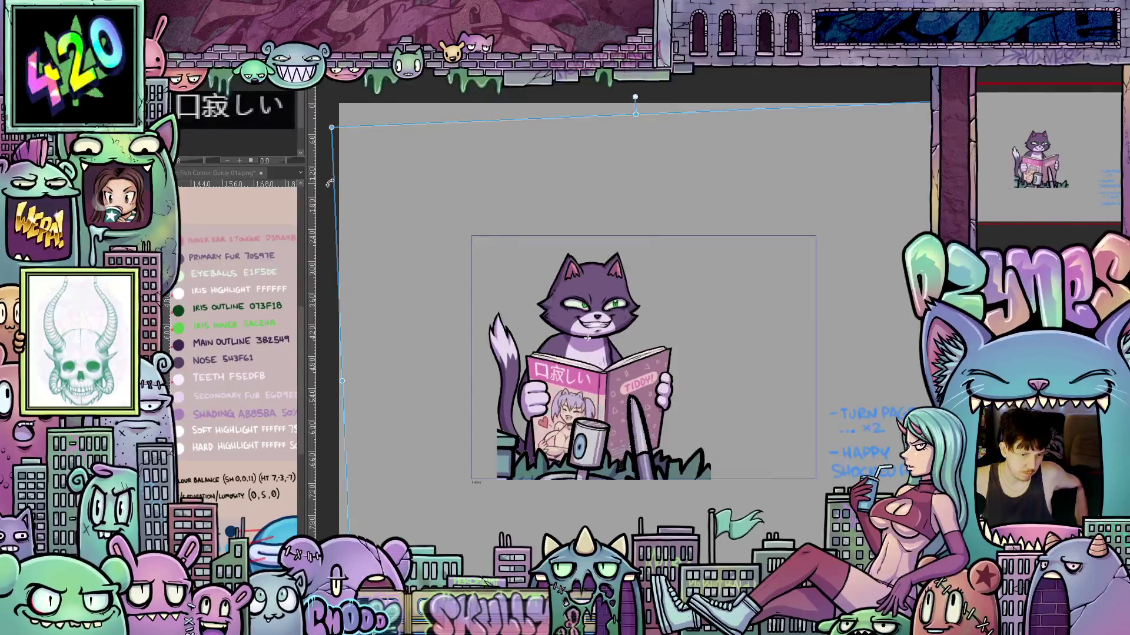
Adjust the cat's tilt and drag it down and right until it disappears below the grass
left_click_drag(330, 183, 400, 206)
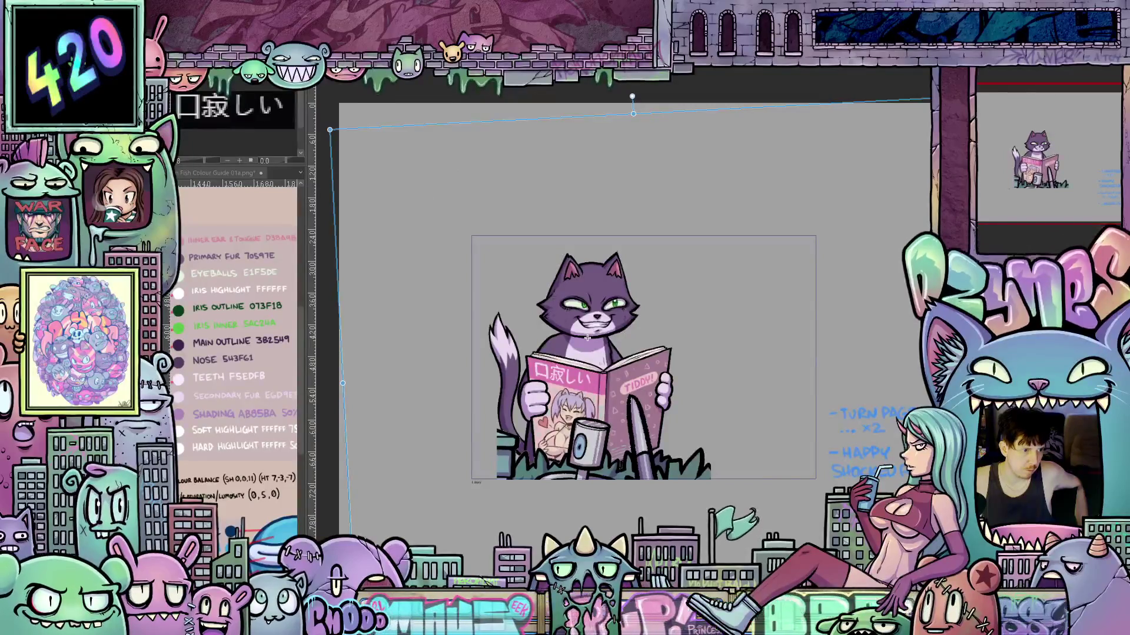
mouse_move(587, 338)
left_mouse_down()
mouse_move(659, 518)
mouse_move(613, 525)
mouse_move(610, 509)
left_mouse_up()
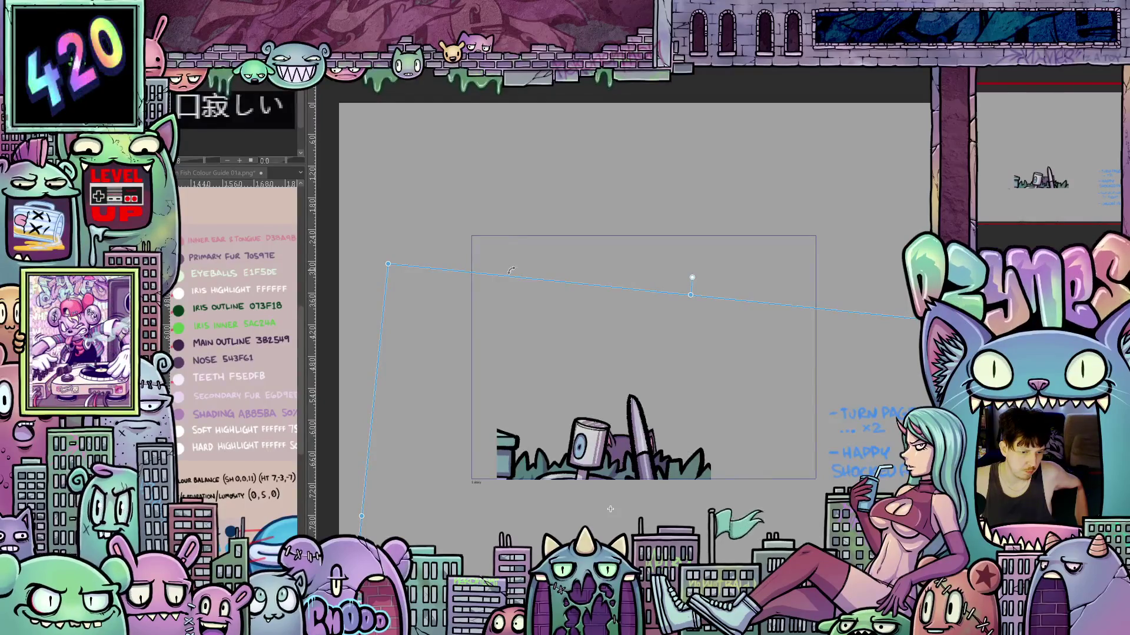
left_click_drag(511, 270, 485, 275)
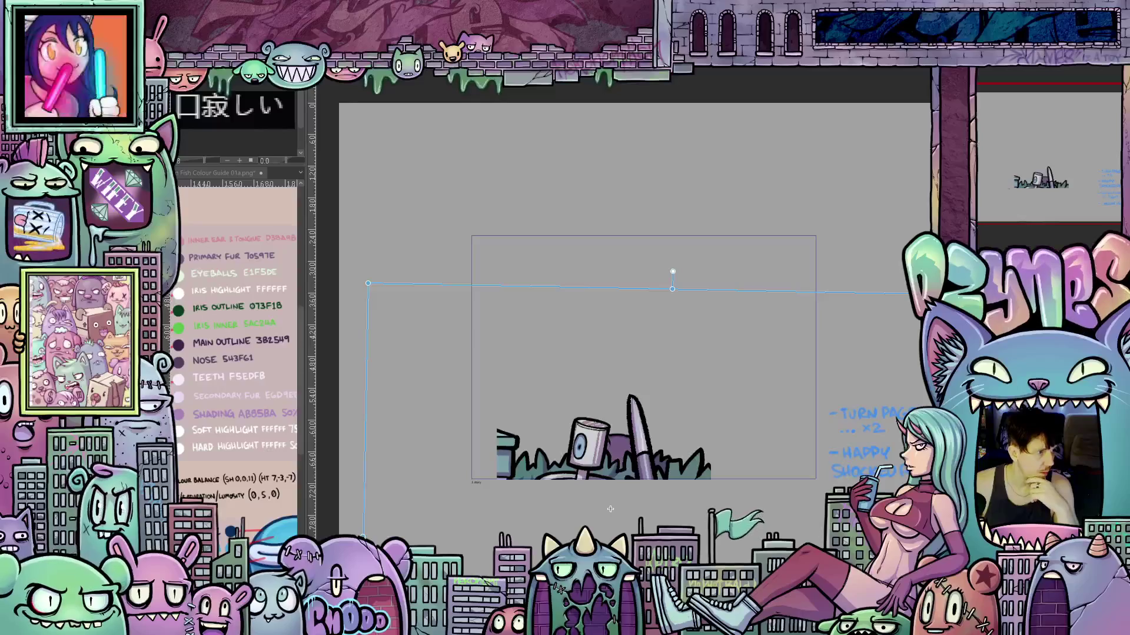
Rotate the hidden cat about 10° clockwise below the grass
left_click_drag(610, 509, 619, 574)
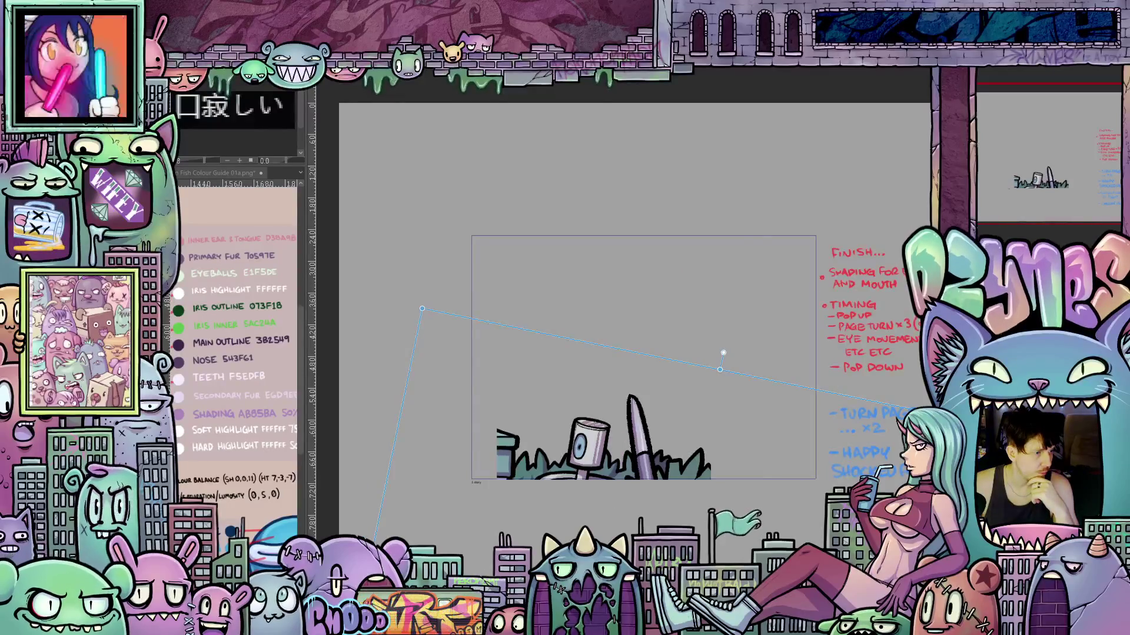
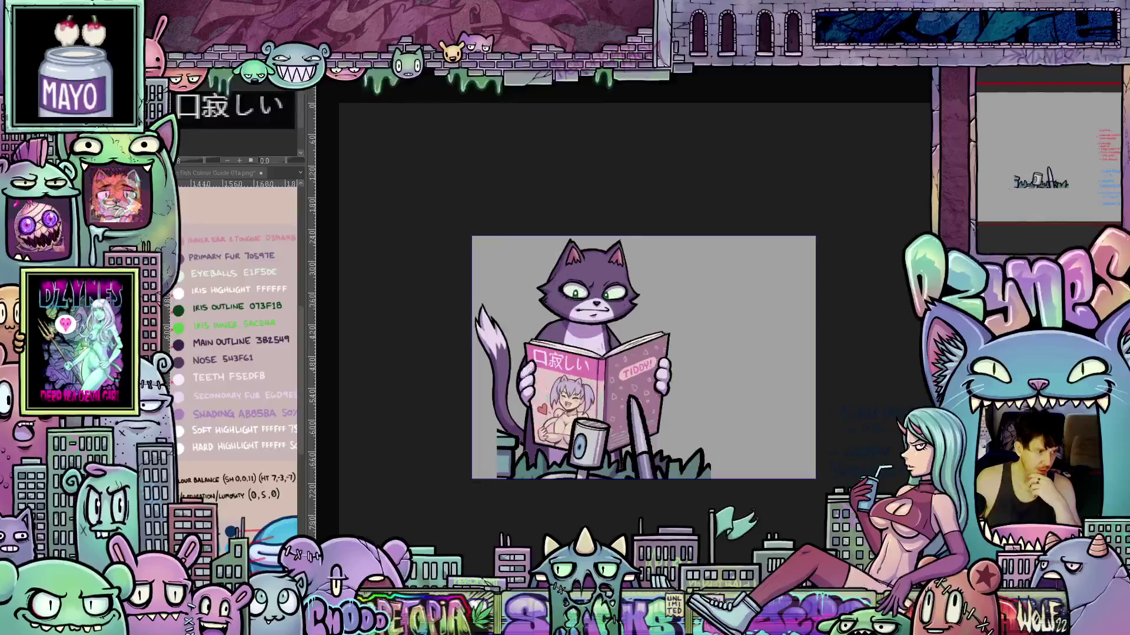
Start a free transform on the grey background layer to reveal its full extent
key("ctrl+t")
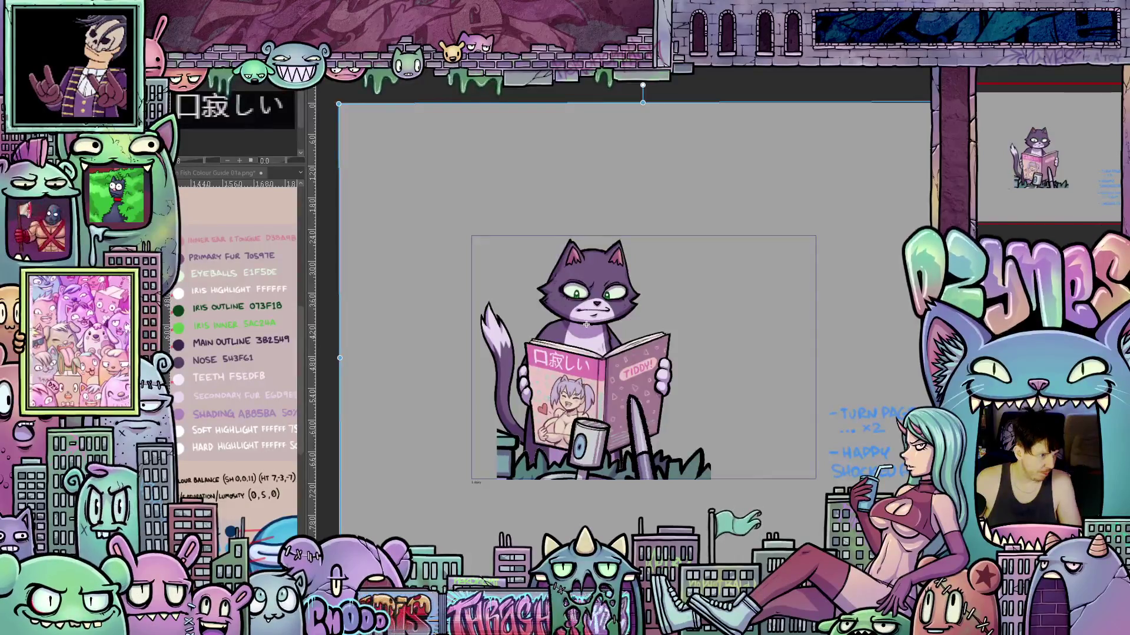
Move the purple cat reading the pink manga about 8 pixels to the left
left_click(599, 296)
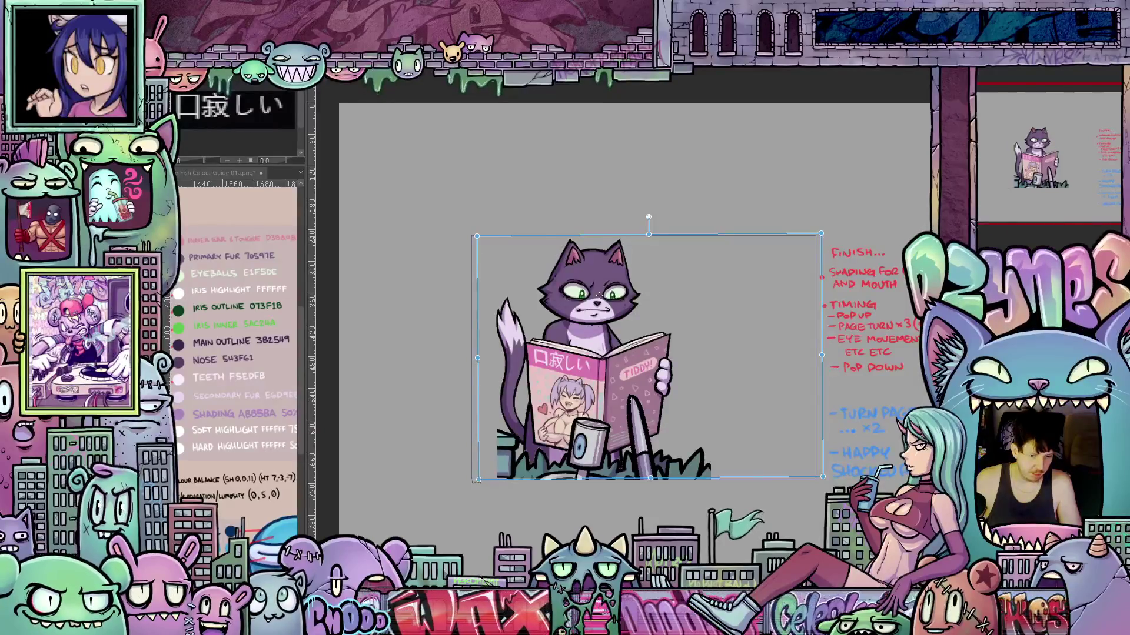
left_click_drag(599, 296, 599, 296)
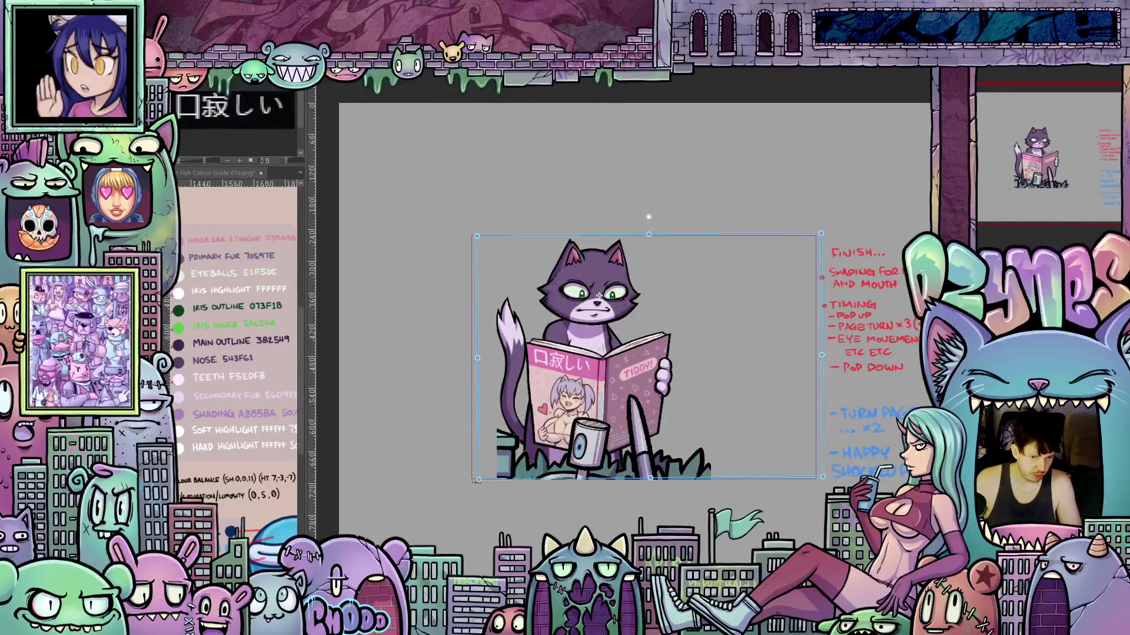
left_click_drag(599, 296, 593, 296)
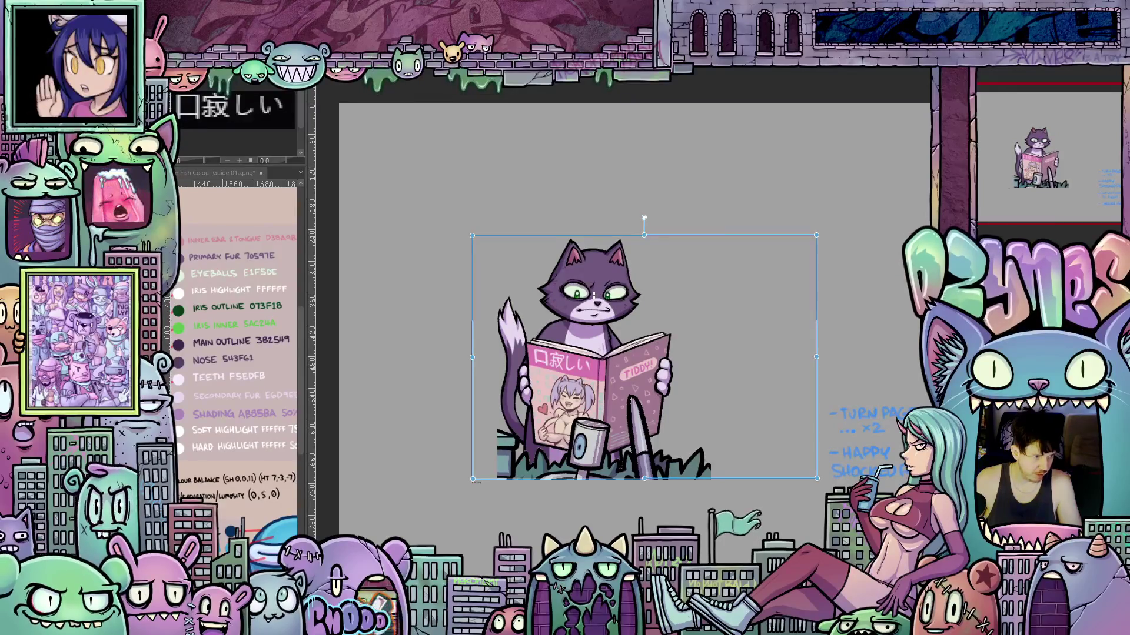